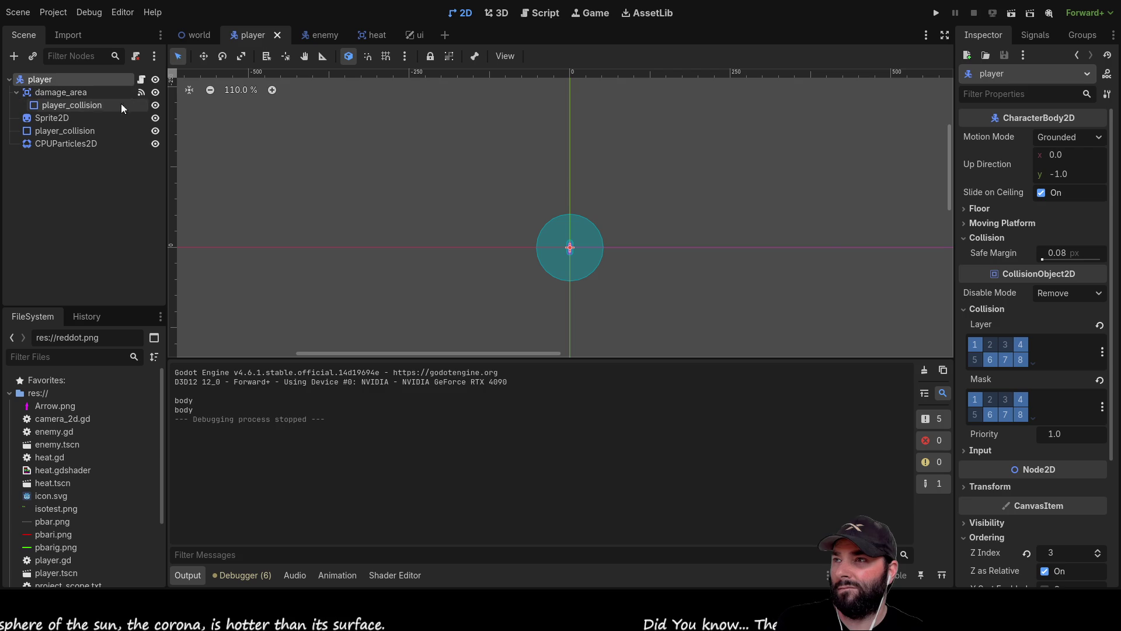
In the world scene, put the tileset's third physics layer on collision layer 4 and mask 4, then run the game
{"action": "left_click", "coordinate": [194, 32]}
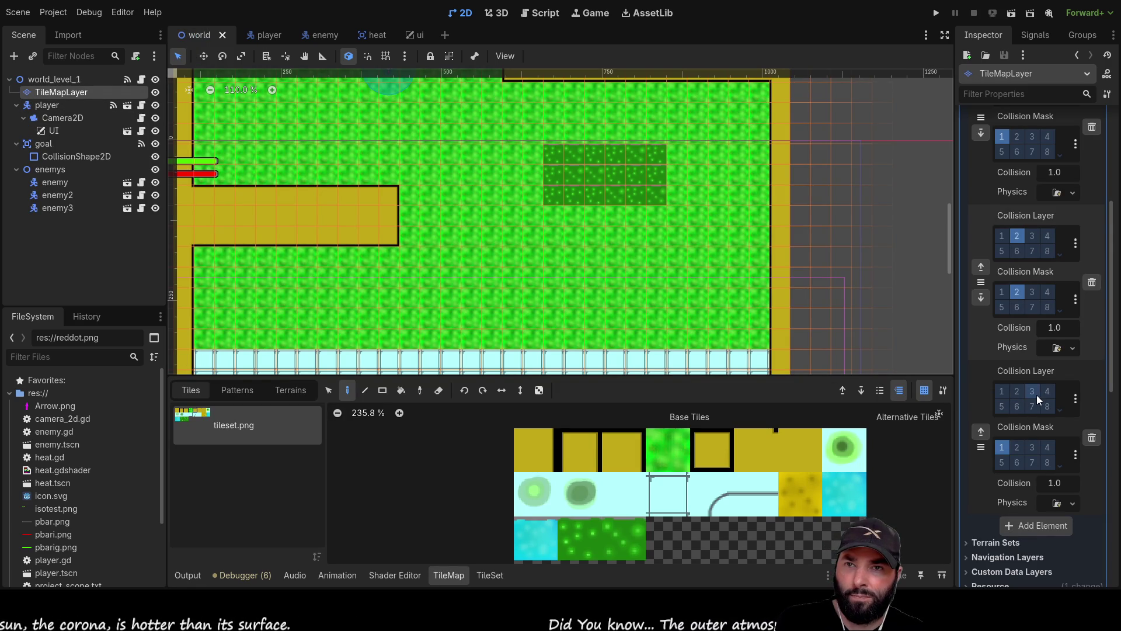
{"action": "scroll", "coordinate": [1036, 395], "scroll_direction": "down", "scroll_amount": 2}
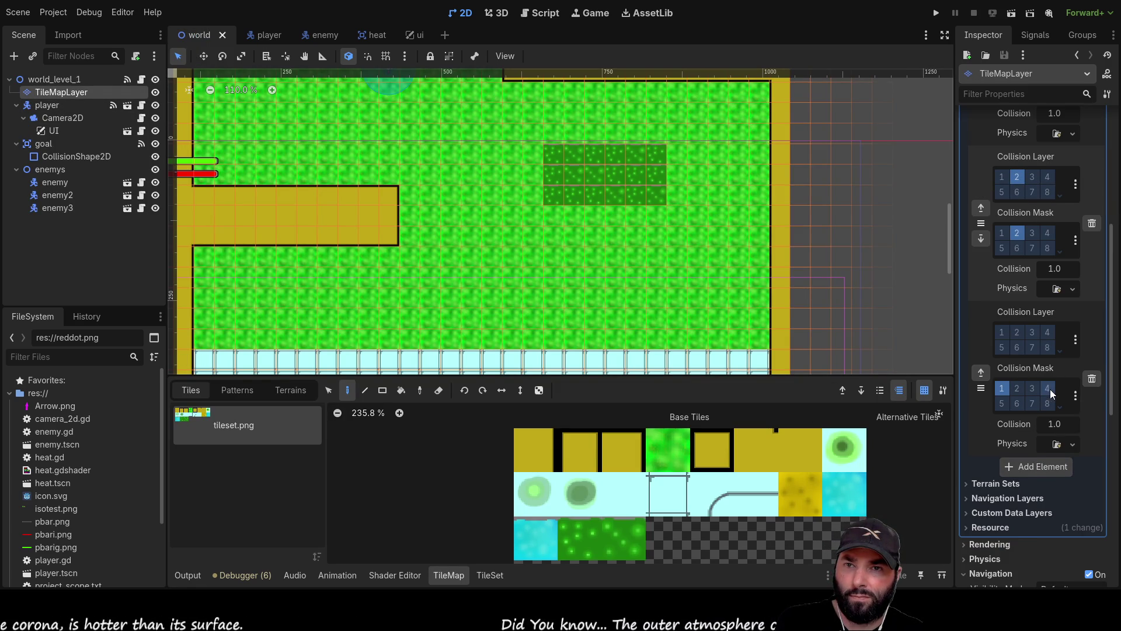
{"action": "left_click", "coordinate": [1048, 389]}
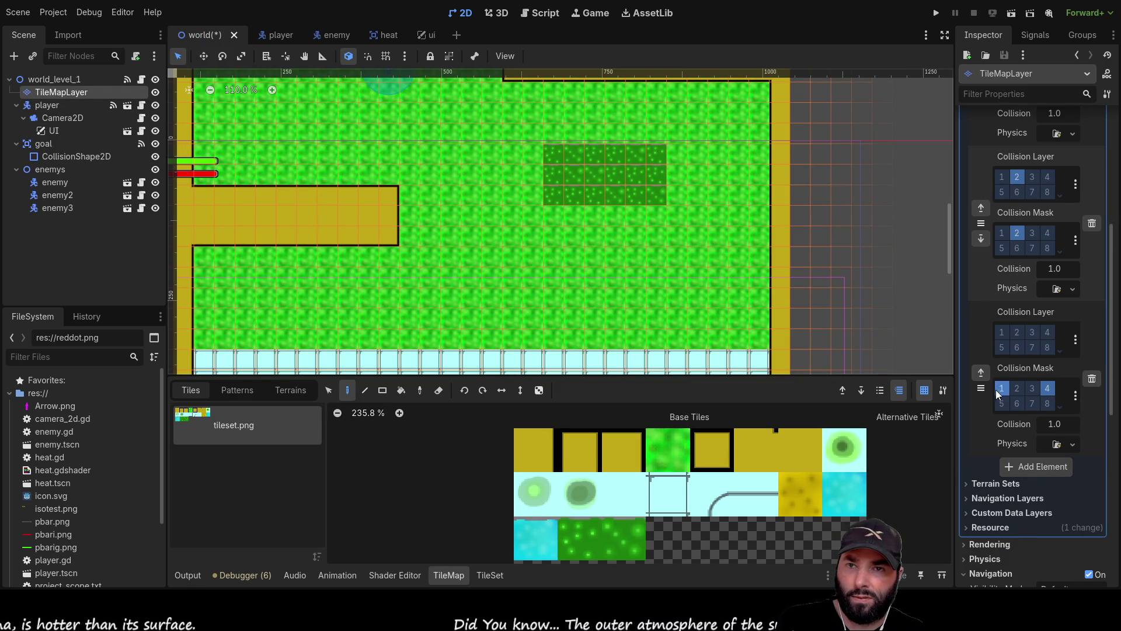
{"action": "left_click", "coordinate": [1048, 333]}
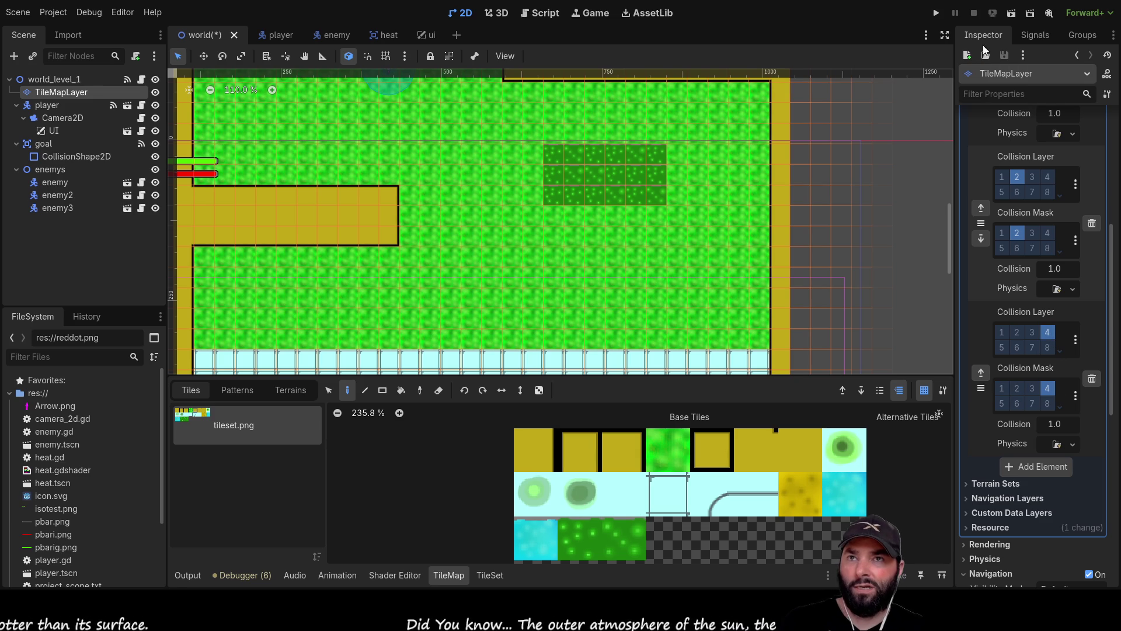
{"action": "left_click", "coordinate": [936, 13]}
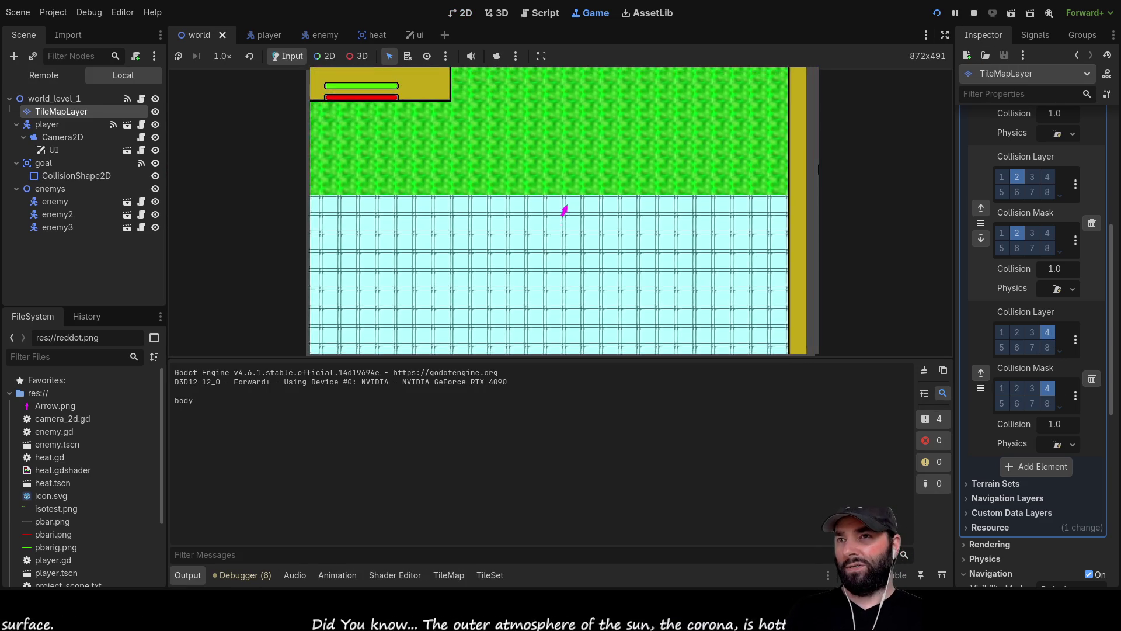
Walk the player around with WASD until 'player eaten' appears in Output, then stop with F8
{"action": "key", "text": "w"}
{"action": "key", "text": "a"}
{"action": "key", "text": "s"}
{"action": "key", "text": "d"}
{"action": "key", "text": "w"}
{"action": "key", "text": "s"}
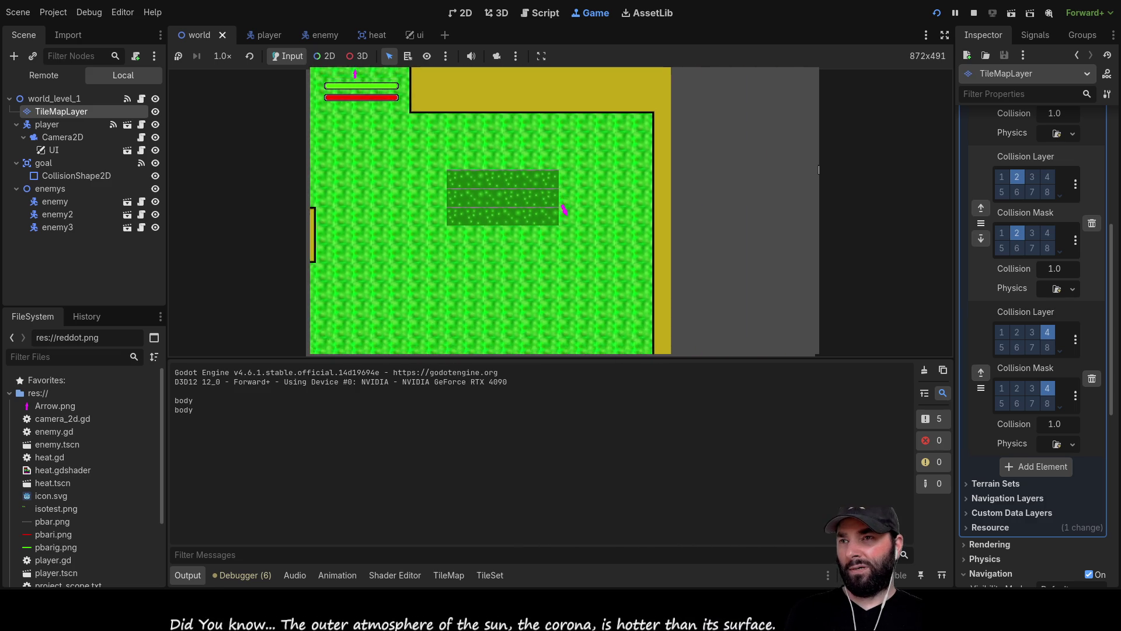
{"action": "key", "text": "a"}
{"action": "key", "text": "d"}
{"action": "key", "text": "s"}
{"action": "key", "text": "s"}
{"action": "key", "text": "a"}
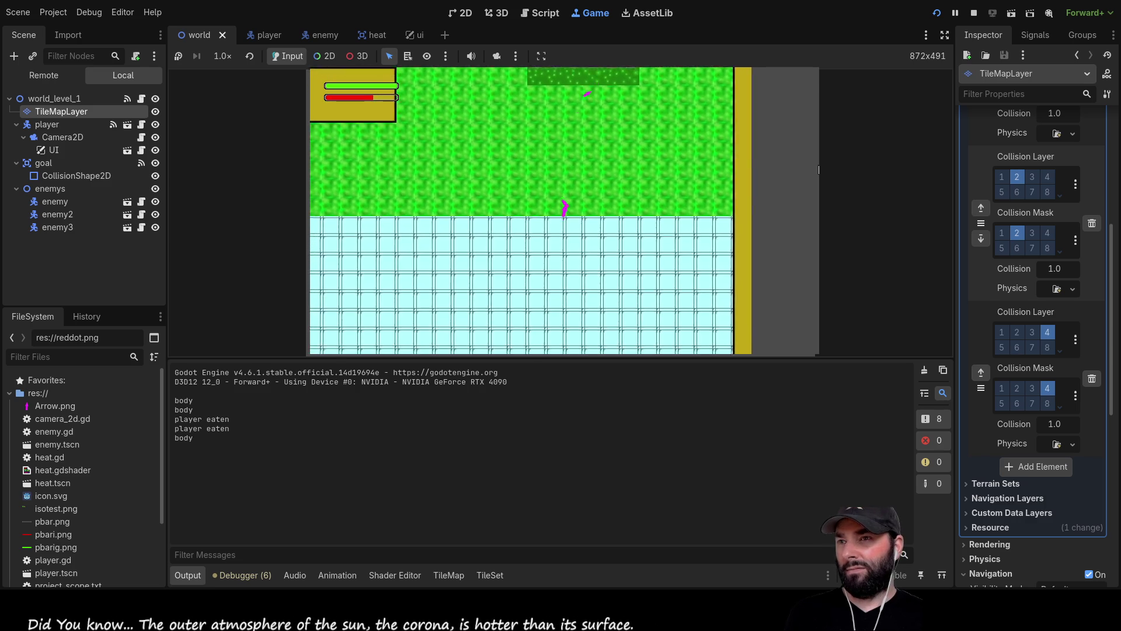
{"action": "key", "text": "s"}
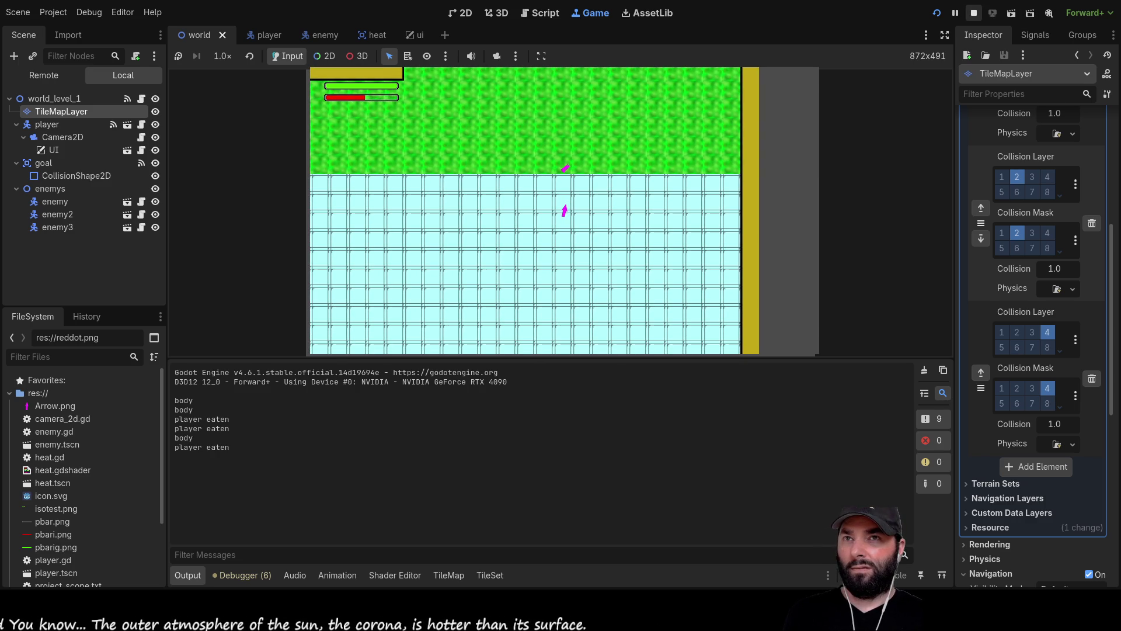
{"action": "key", "text": "F8"}
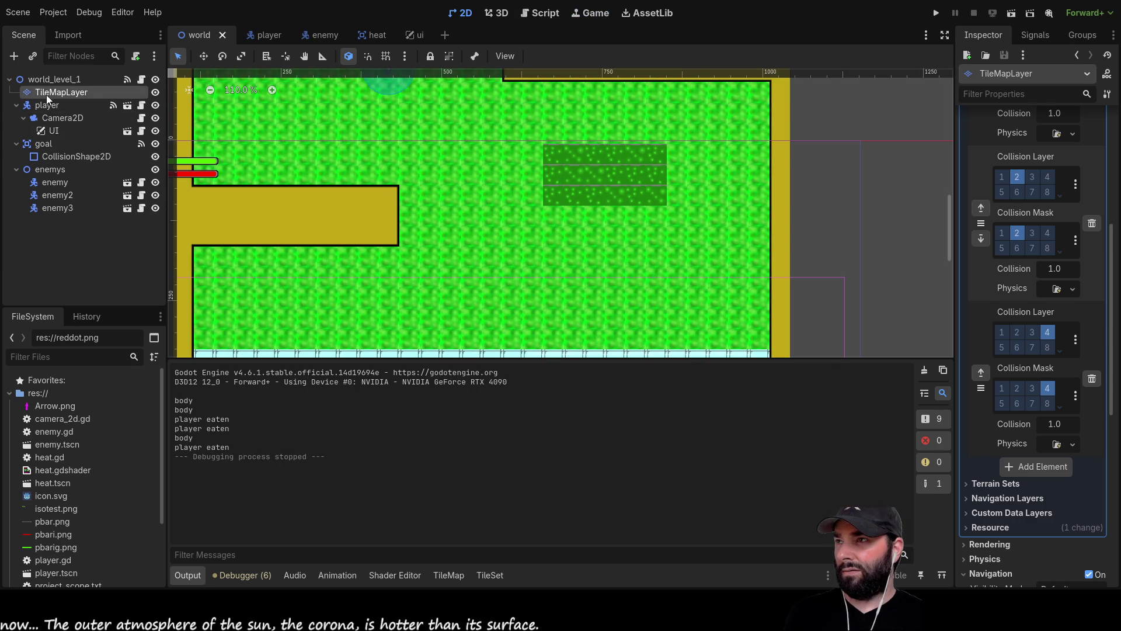
Remove layer 4 from the third physics layer, then open player.gd from damage_area's signal list
{"action": "left_click", "coordinate": [1046, 333]}
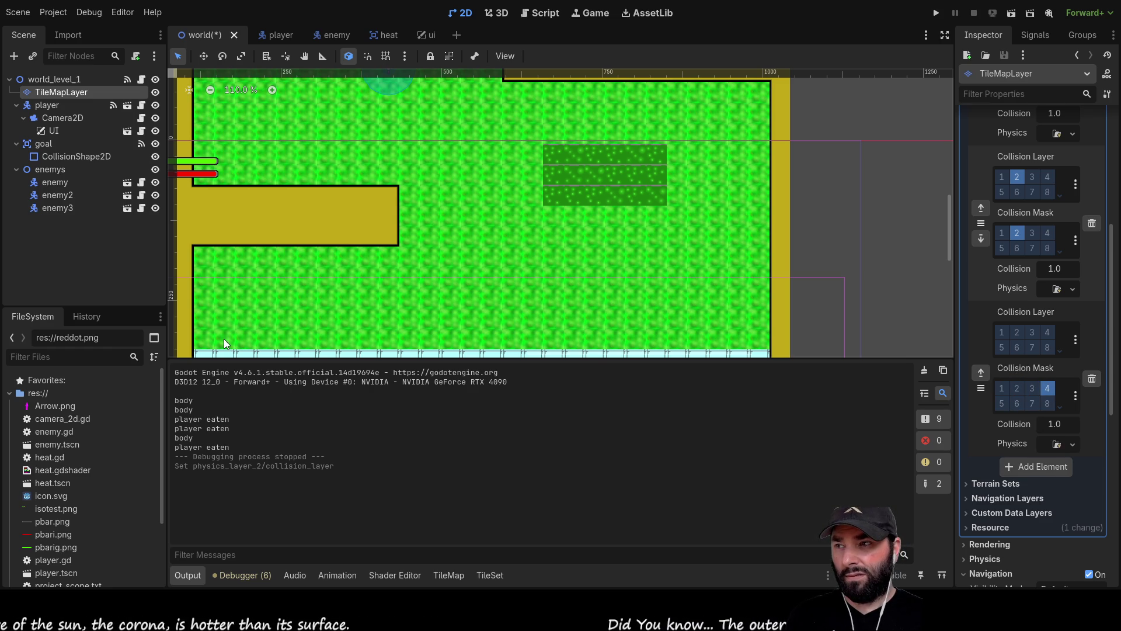
{"action": "left_click", "coordinate": [286, 35]}
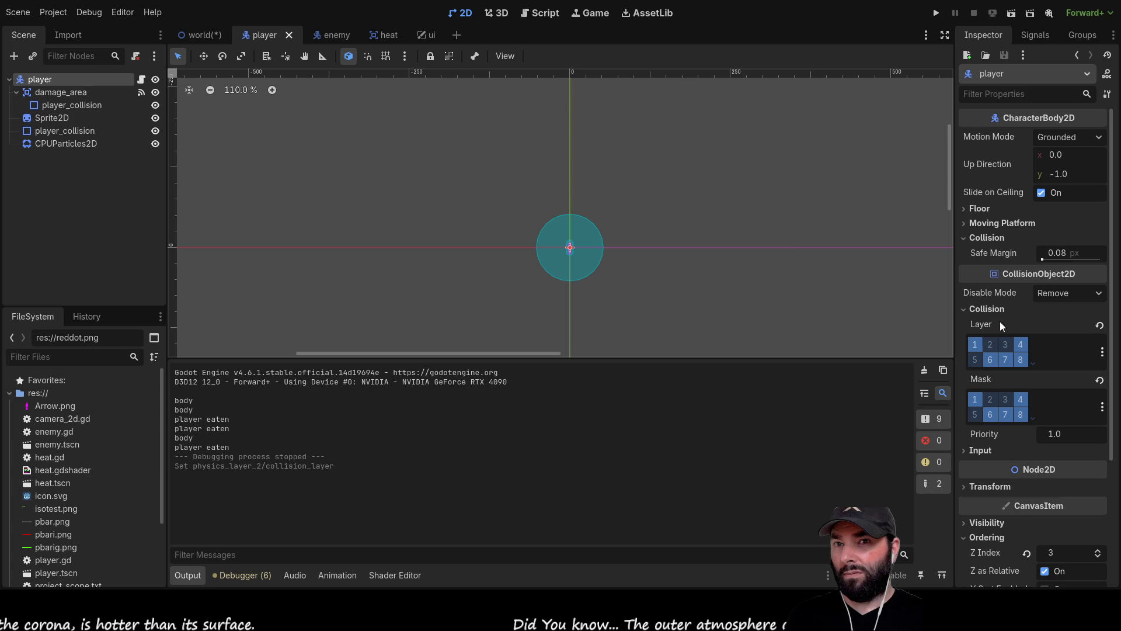
{"action": "left_click", "coordinate": [1037, 36]}
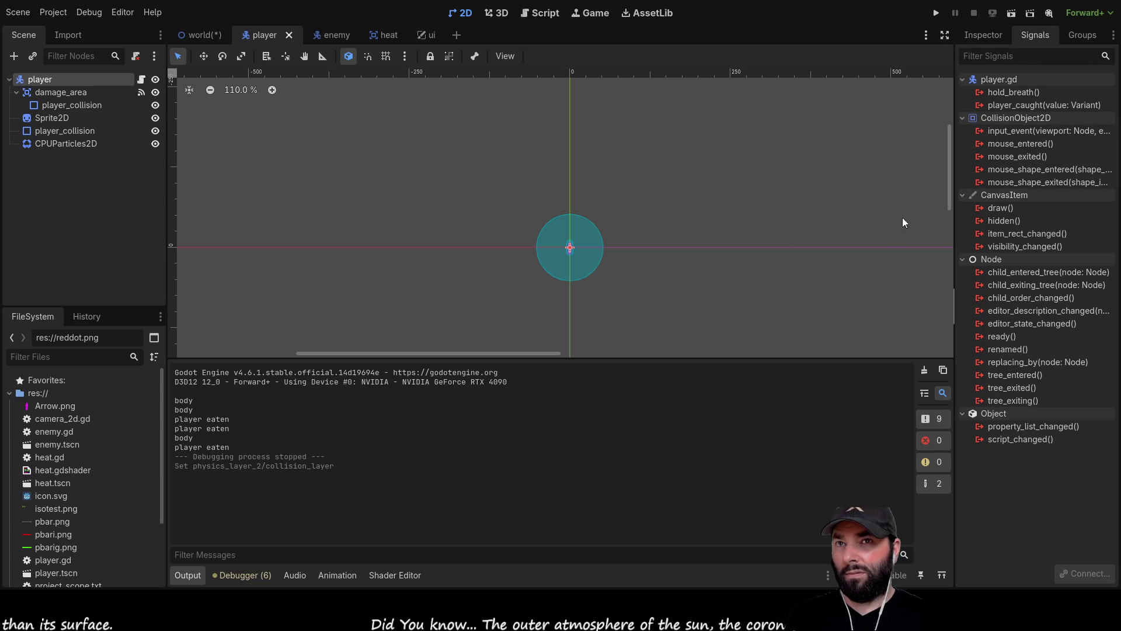
{"action": "left_click", "coordinate": [57, 95]}
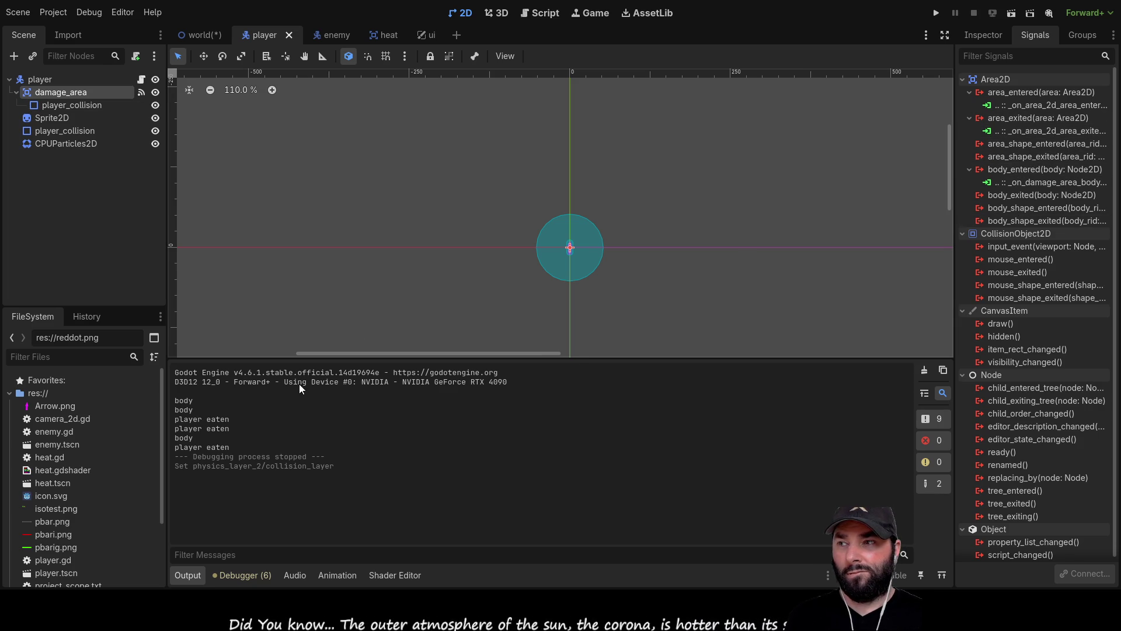
{"action": "left_click", "coordinate": [543, 13]}
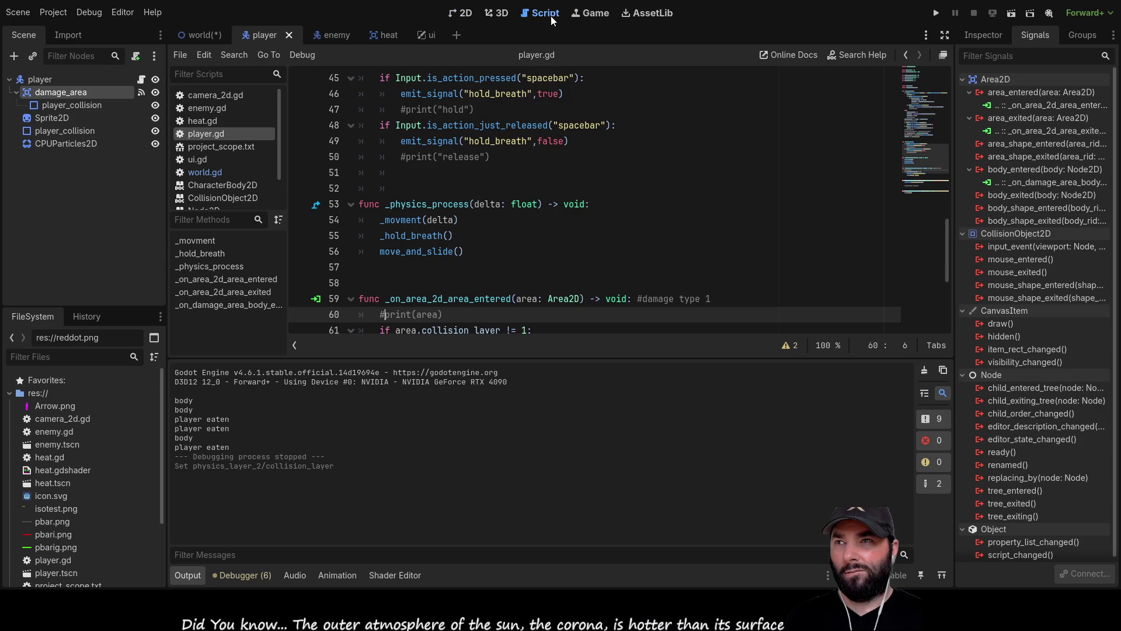
Uncomment the print(area) line on line 60 of player.gd
{"action": "scroll", "coordinate": [441, 220], "scroll_direction": "down", "scroll_amount": 4}
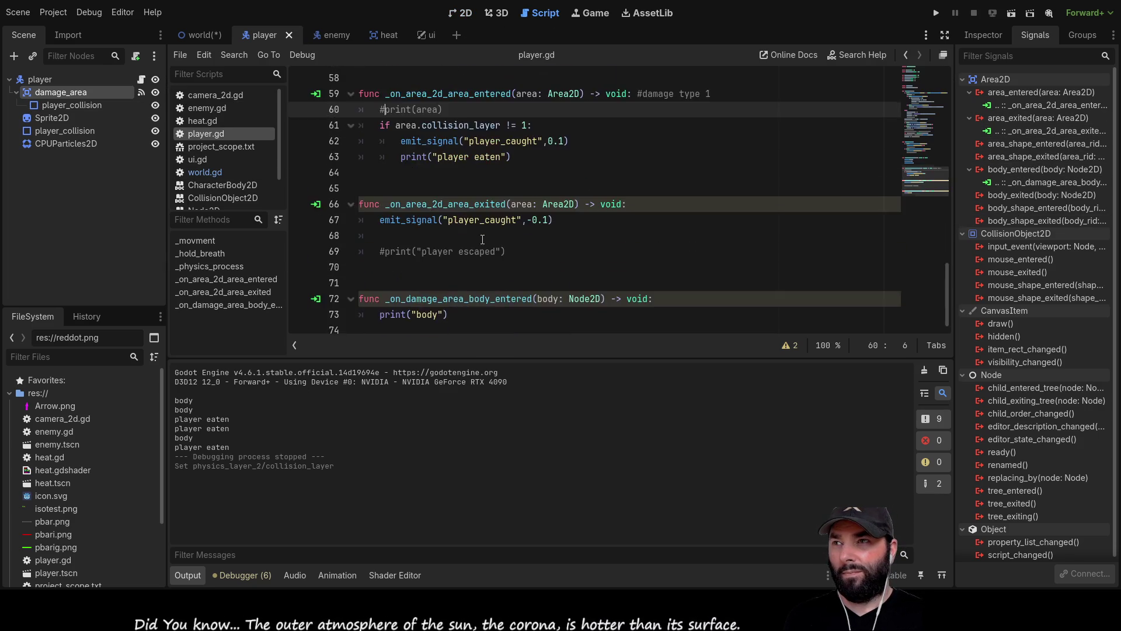
{"action": "scroll", "coordinate": [401, 228], "scroll_direction": "up", "scroll_amount": 2}
{"action": "key", "text": "ctrl+k"}
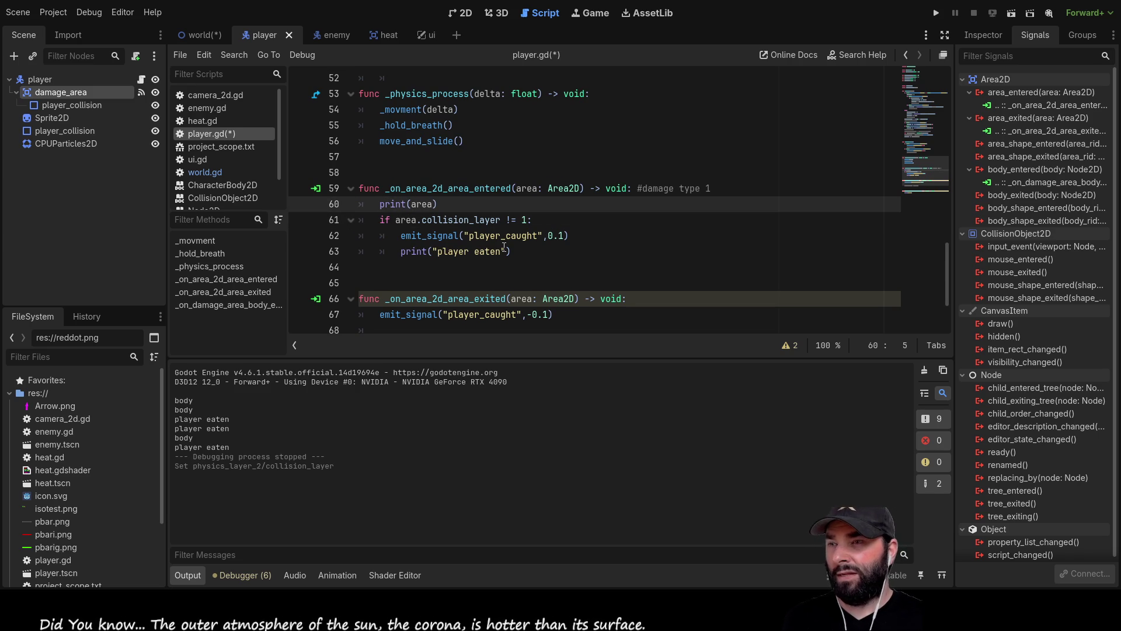
{"action": "key", "text": "Down"}
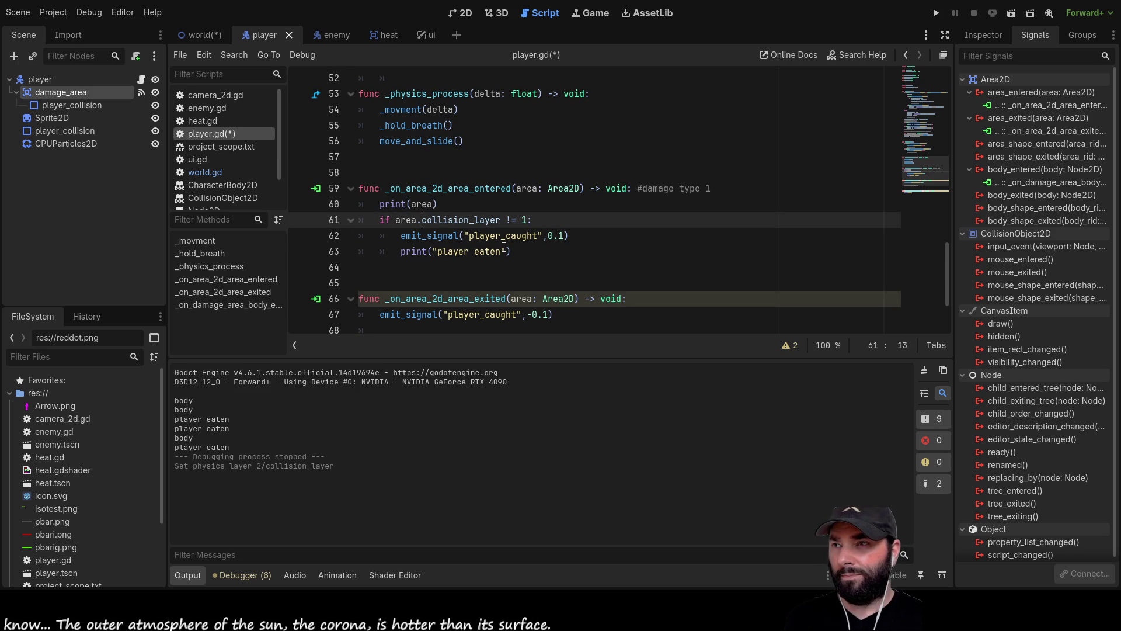
{"action": "key", "text": "Up"}
{"action": "key", "text": "Down"}
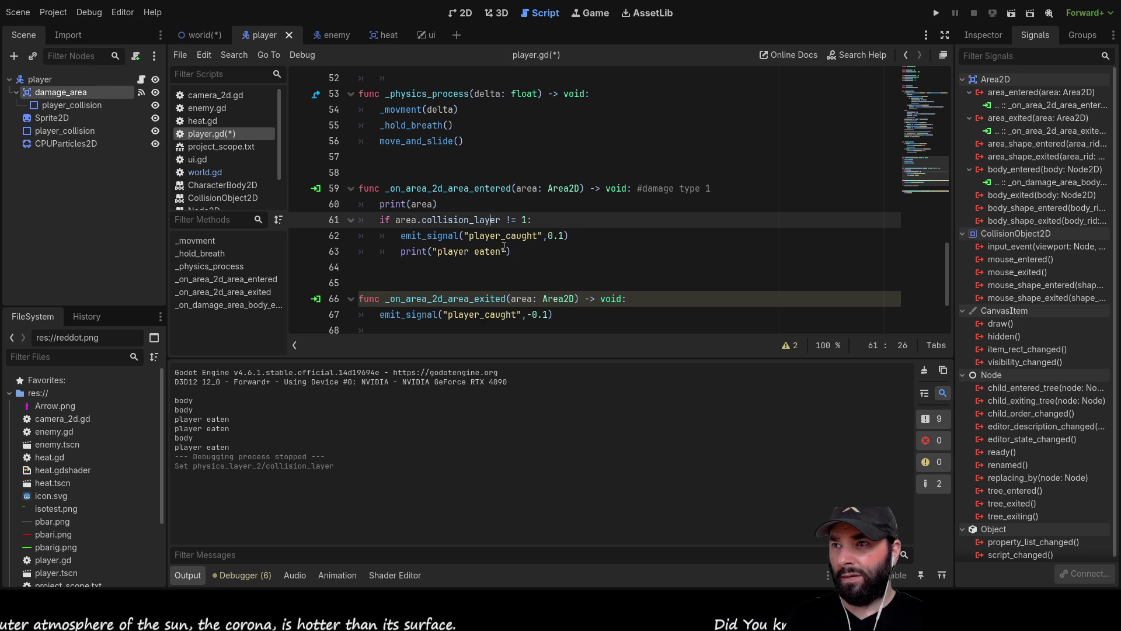
Change it to print(area.collision_layer), then run the game to test it
{"action": "key", "text": "shift+Right"}
{"action": "key", "text": "shift+Right"}
{"action": "key", "text": "shift+Right"}
{"action": "key", "text": "ctrl+c"}
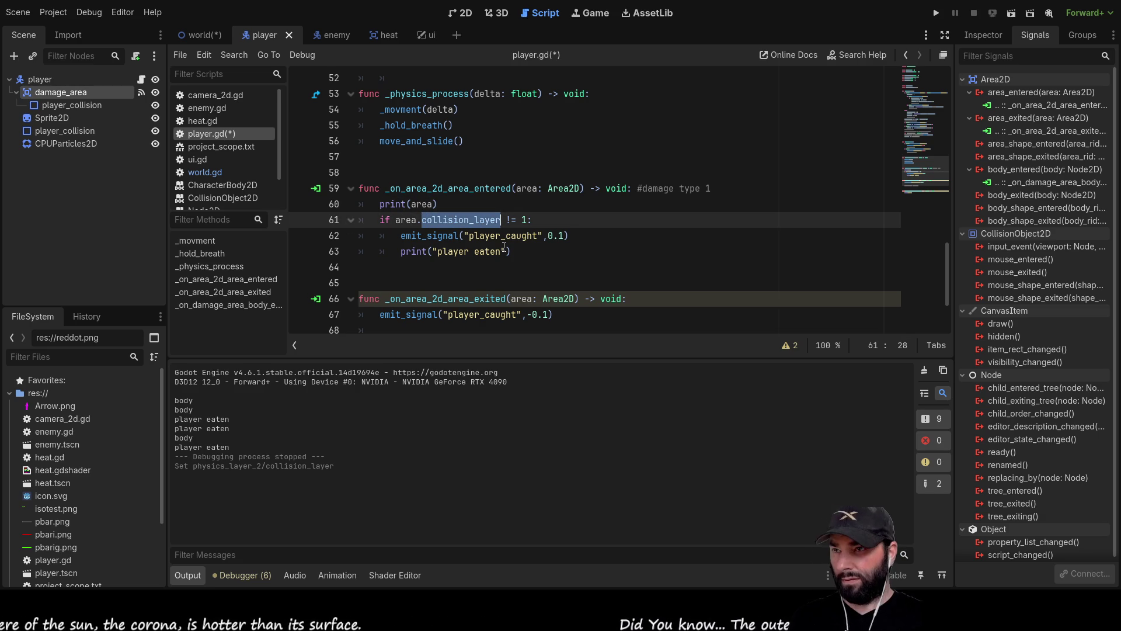
{"action": "key", "text": "Up"}
{"action": "key", "text": "Left"}
{"action": "key", "text": "ctrl+v"}
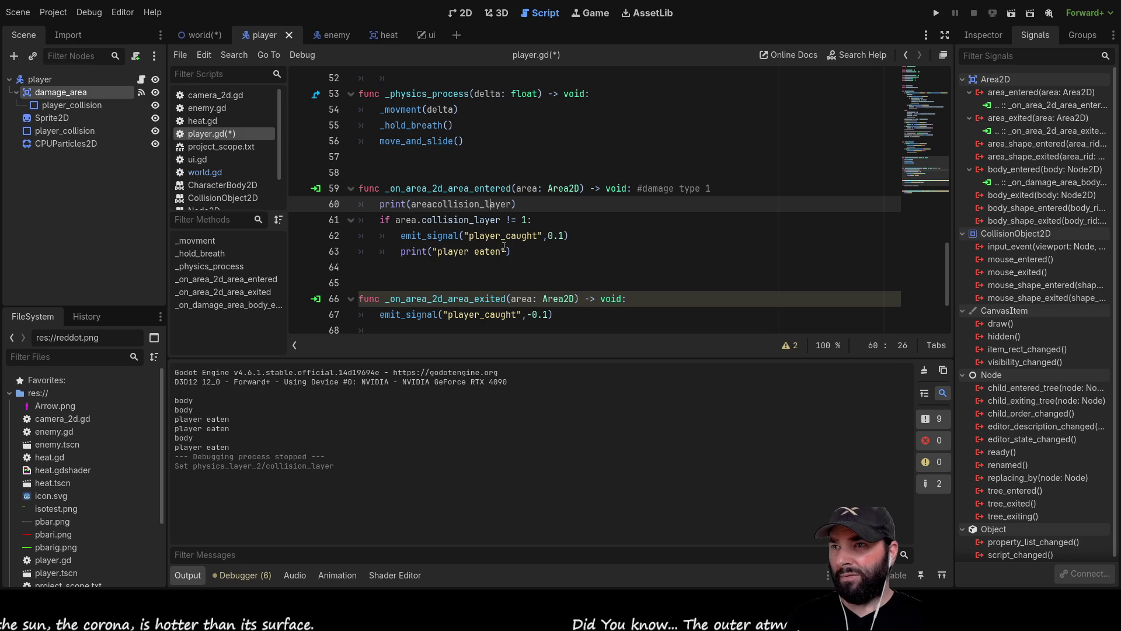
{"action": "key", "text": "Right"}
{"action": "type", "text": "."}
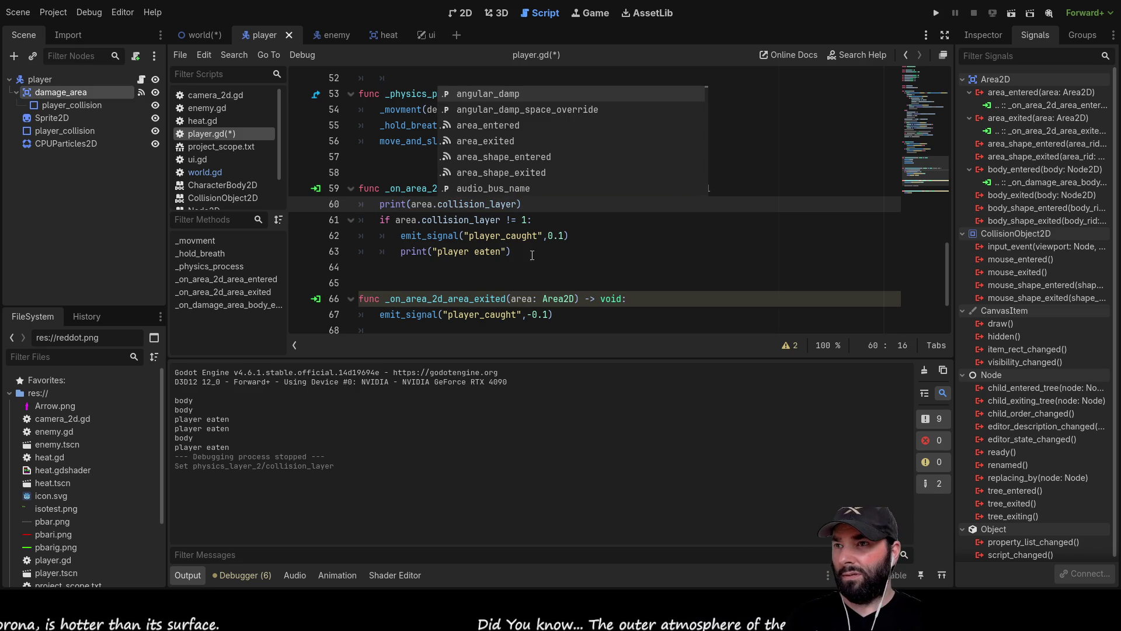
{"action": "left_click", "coordinate": [534, 263]}
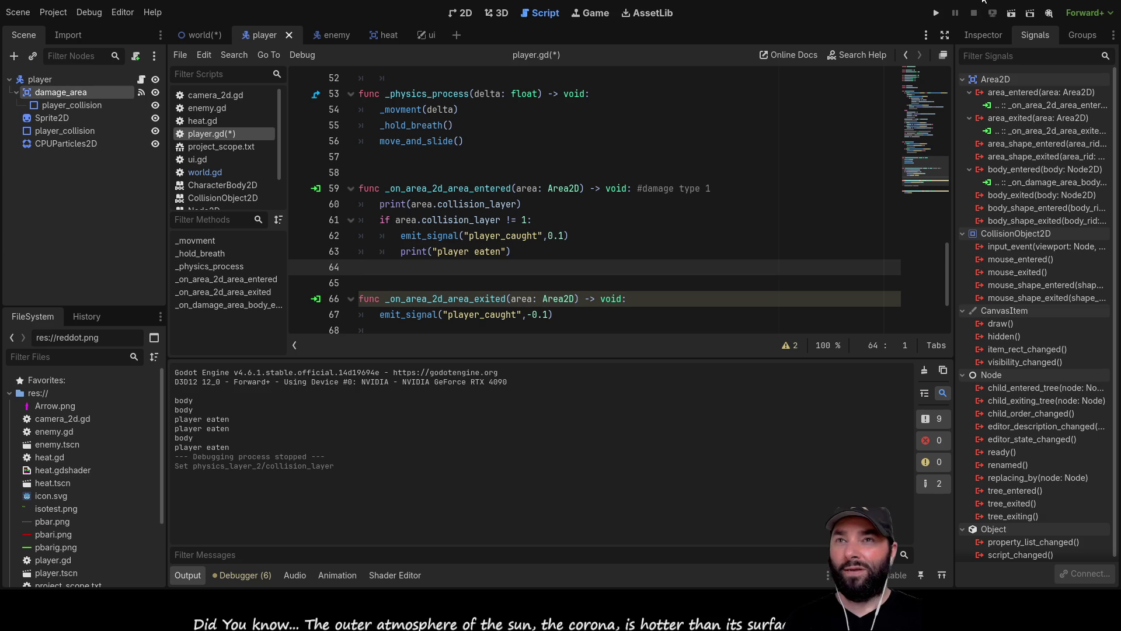
{"action": "left_click", "coordinate": [938, 14]}
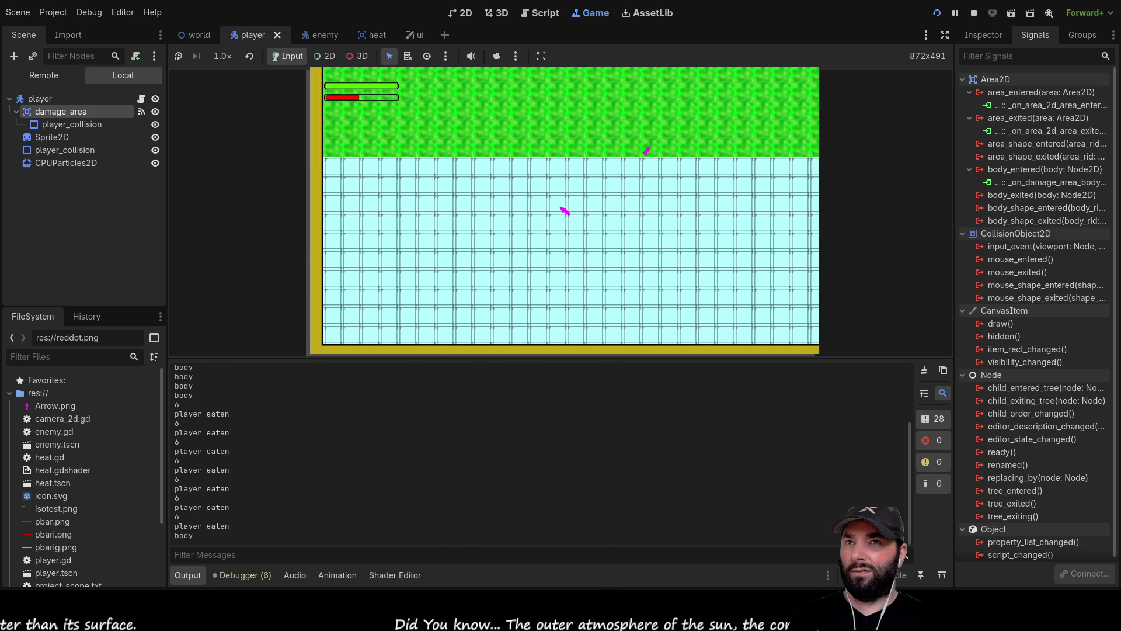
Stop the test run once the output shows 6 before each 'player eaten'
{"action": "left_click", "coordinate": [973, 12]}
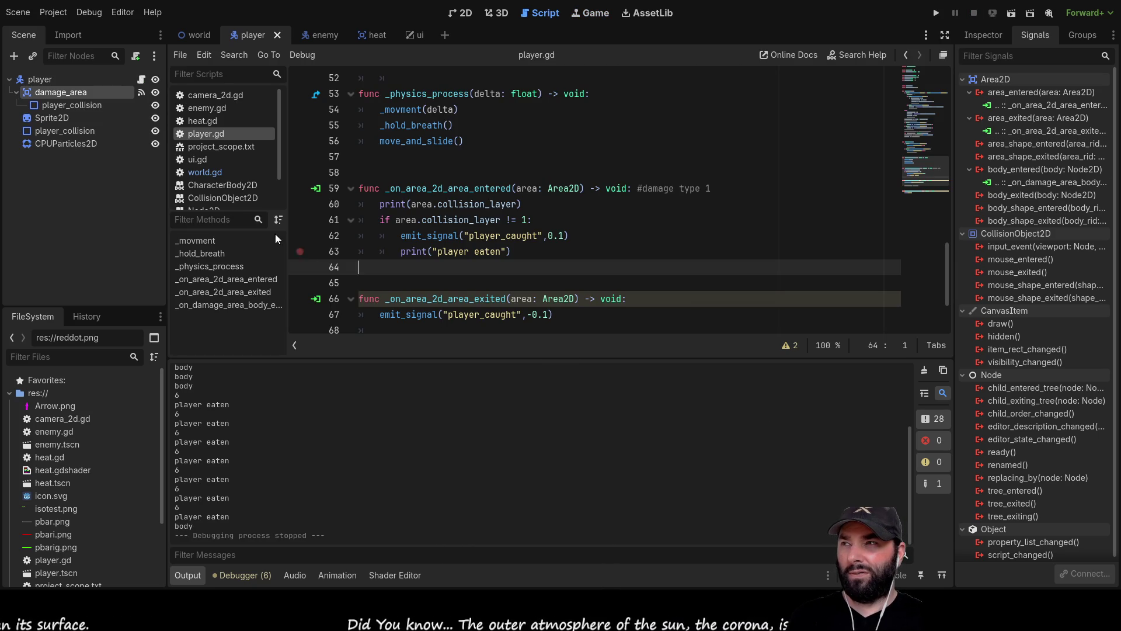
In the enemy scene, check the enemy root and weapons_range collision layers, then list weapons_range's signals
{"action": "left_click", "coordinate": [316, 36]}
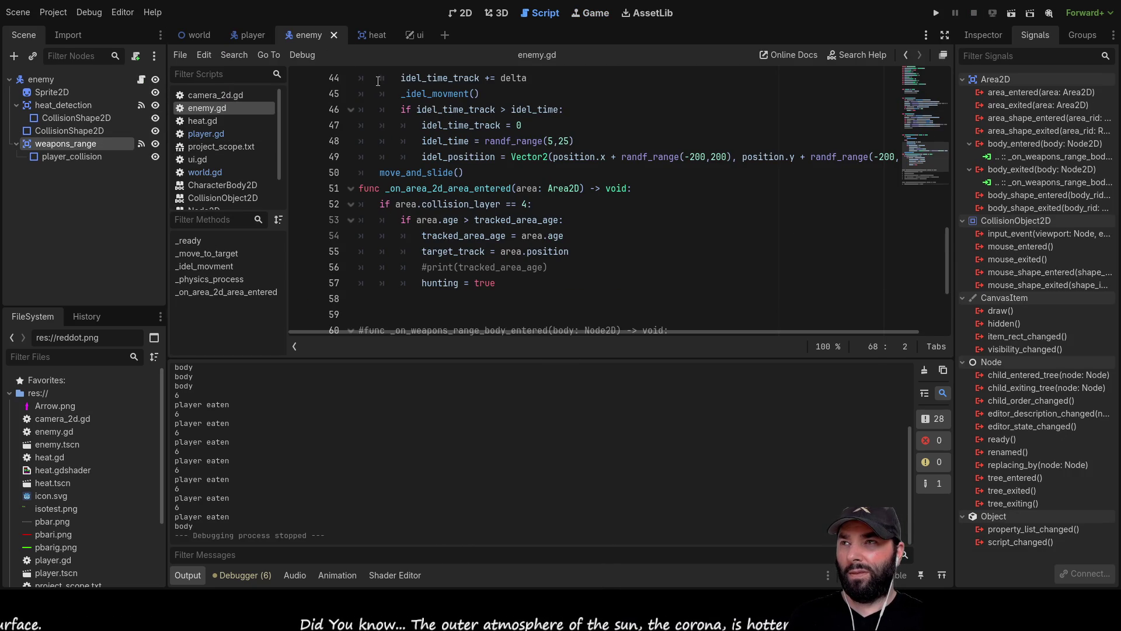
{"action": "left_click", "coordinate": [986, 33]}
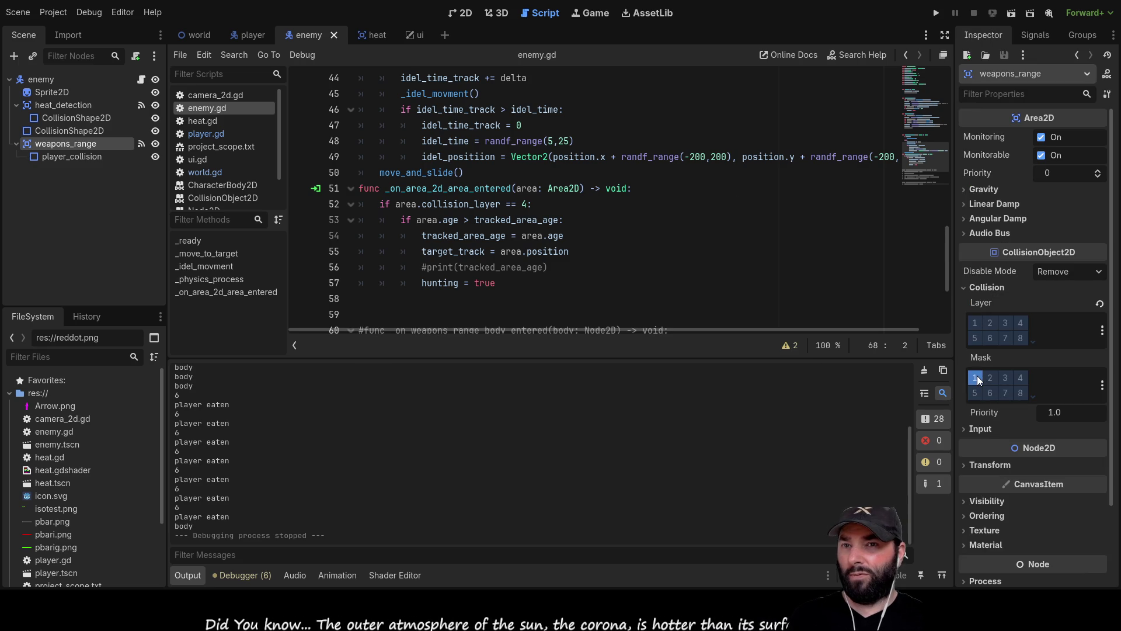
{"action": "left_click", "coordinate": [63, 80]}
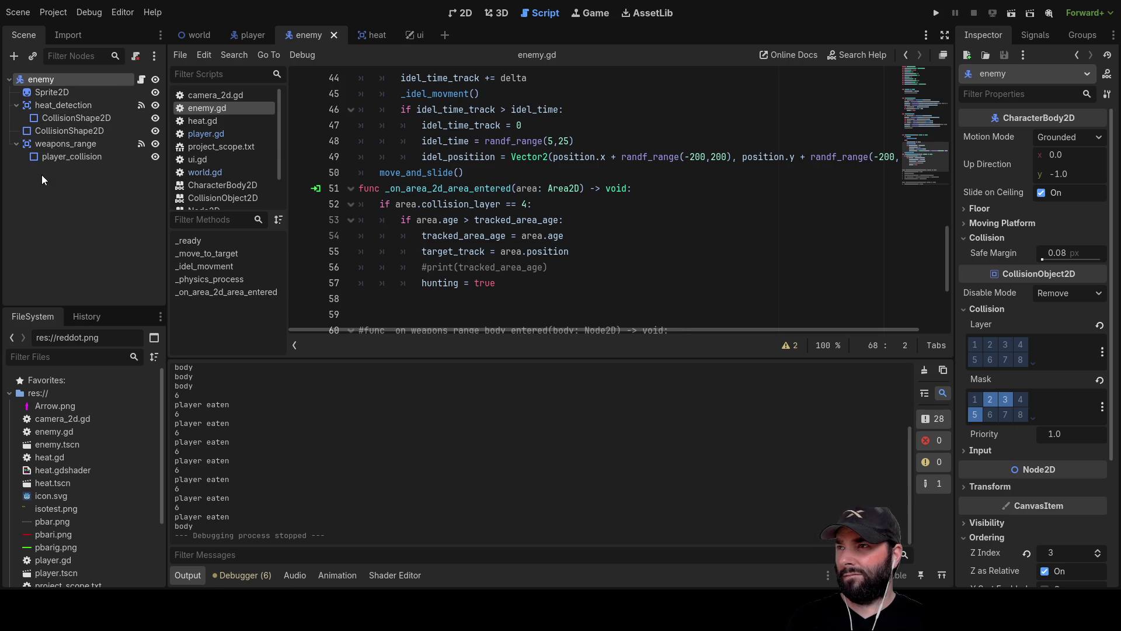
{"action": "left_click", "coordinate": [44, 144]}
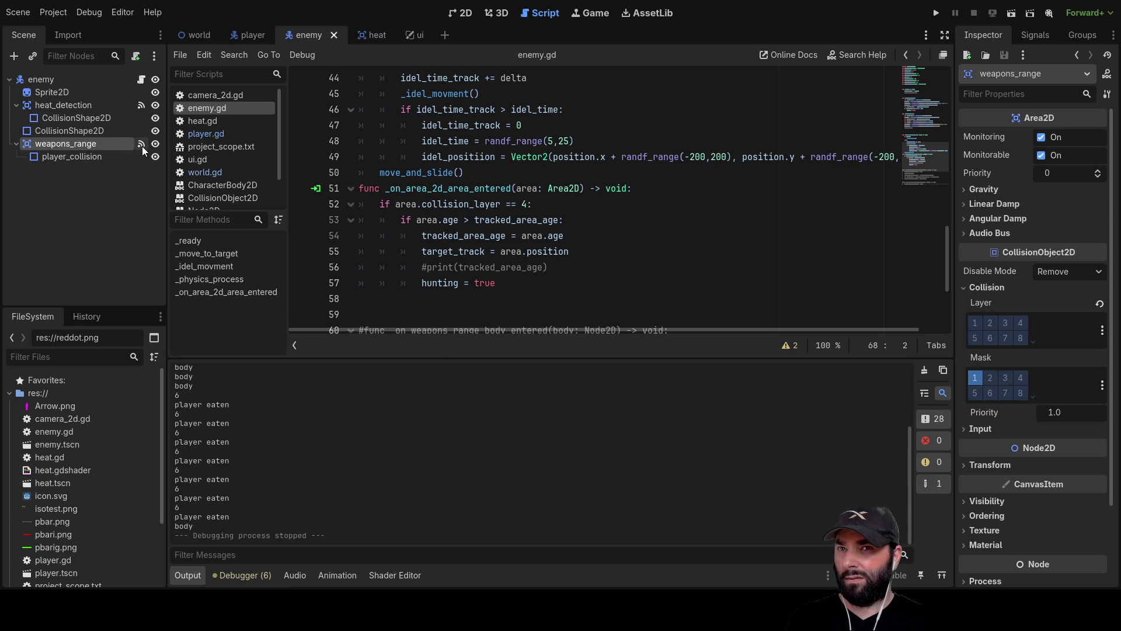
{"action": "left_click", "coordinate": [1027, 34]}
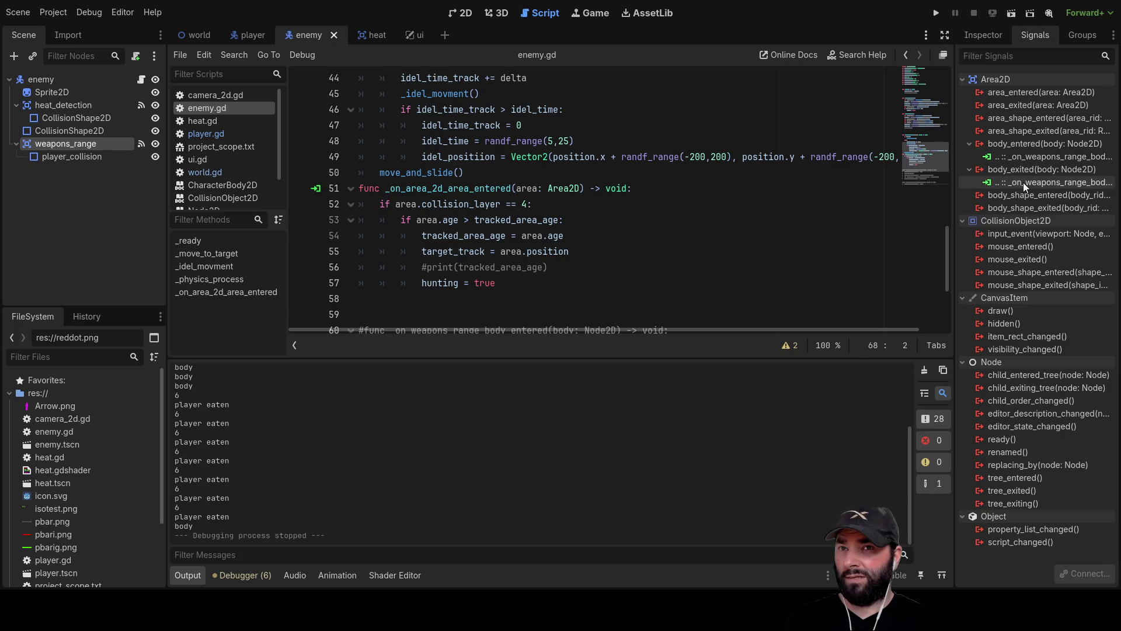
Review collision settings of weapons_range, player_collision and heat_detection, which uses layers and masks 2 and 3
{"action": "scroll", "coordinate": [595, 222], "scroll_direction": "down", "scroll_amount": 4}
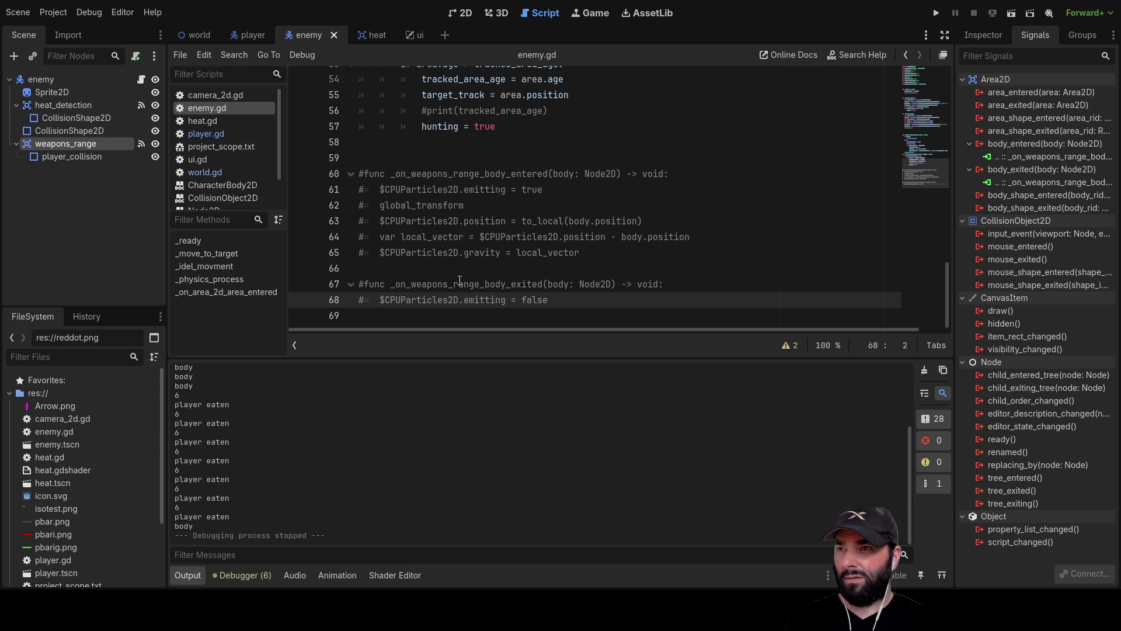
{"action": "scroll", "coordinate": [457, 282], "scroll_direction": "up", "scroll_amount": 3}
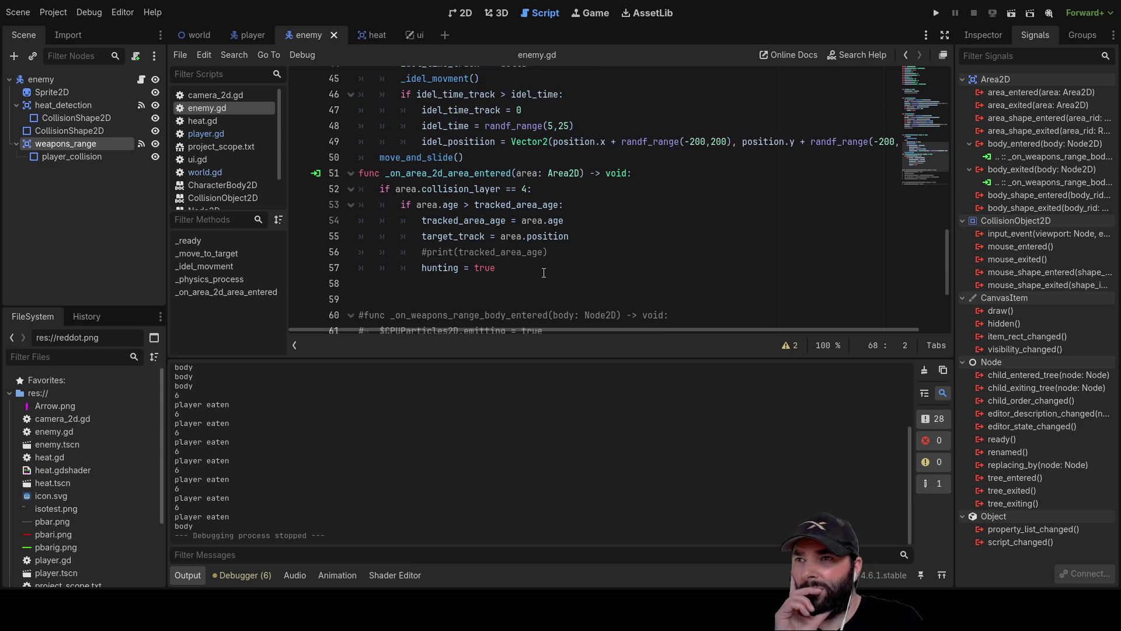
{"action": "scroll", "coordinate": [543, 275], "scroll_direction": "up", "scroll_amount": 1}
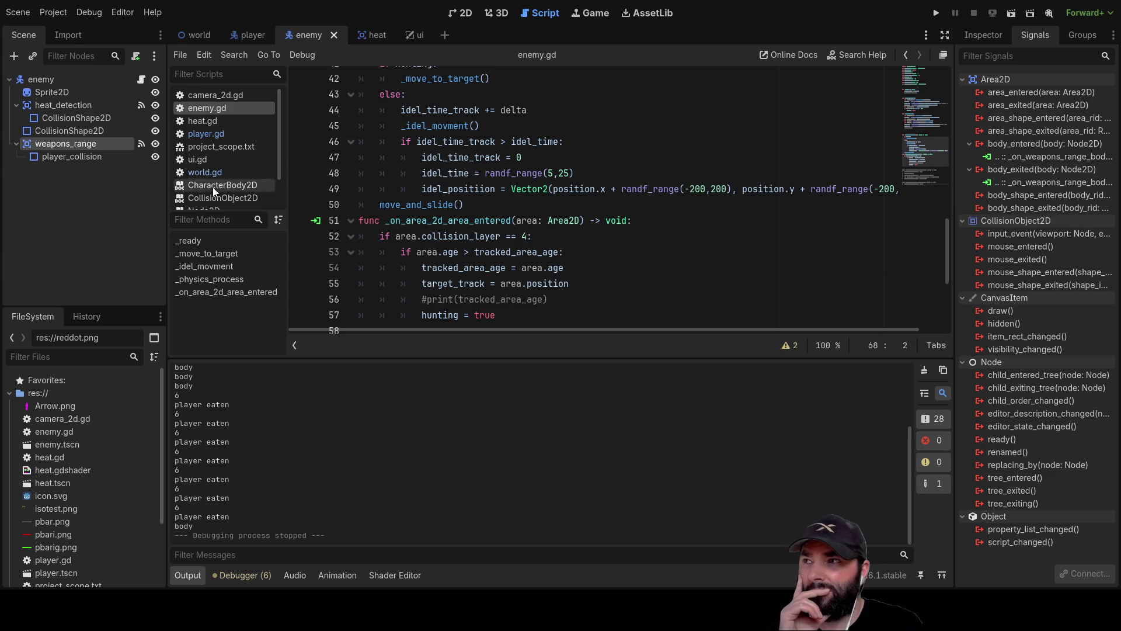
{"action": "left_click", "coordinate": [990, 36]}
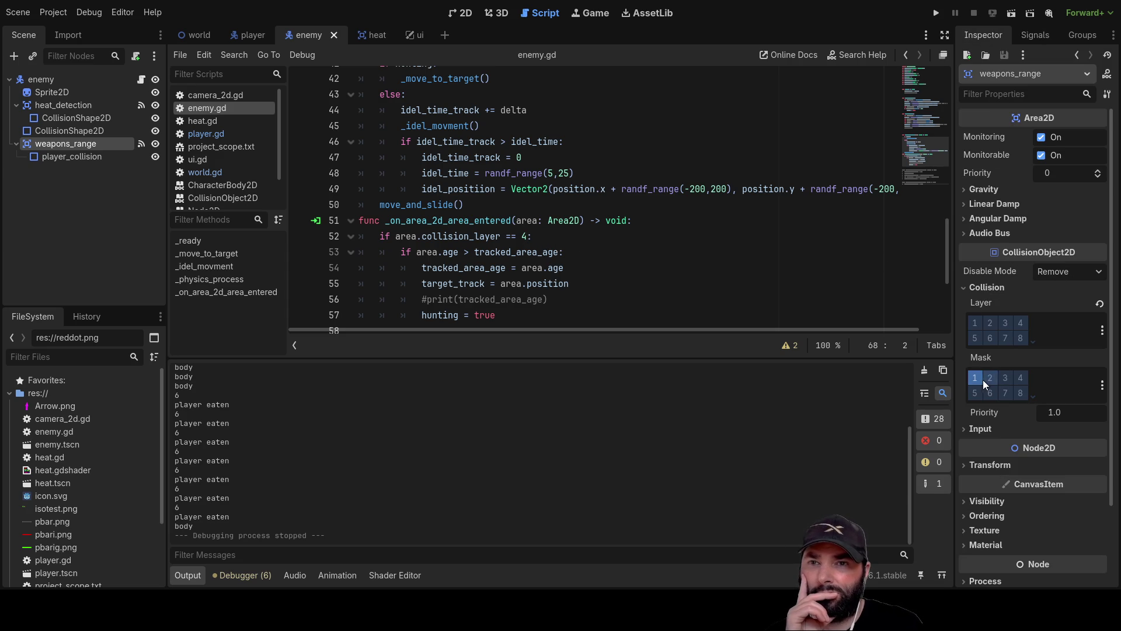
{"action": "left_click", "coordinate": [90, 156]}
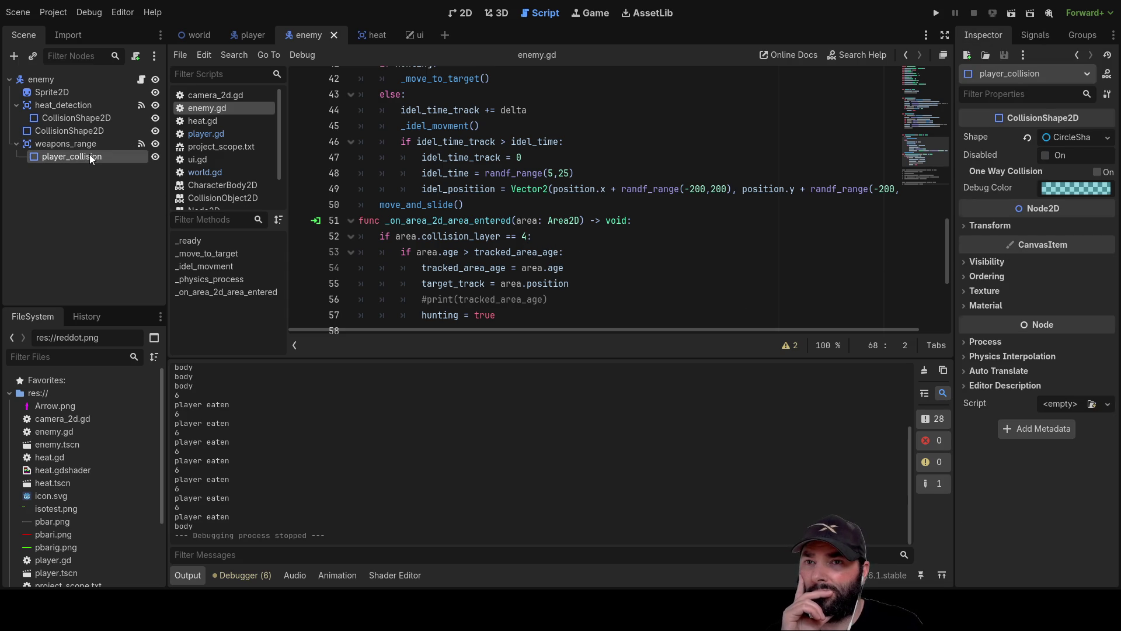
{"action": "left_click", "coordinate": [75, 142]}
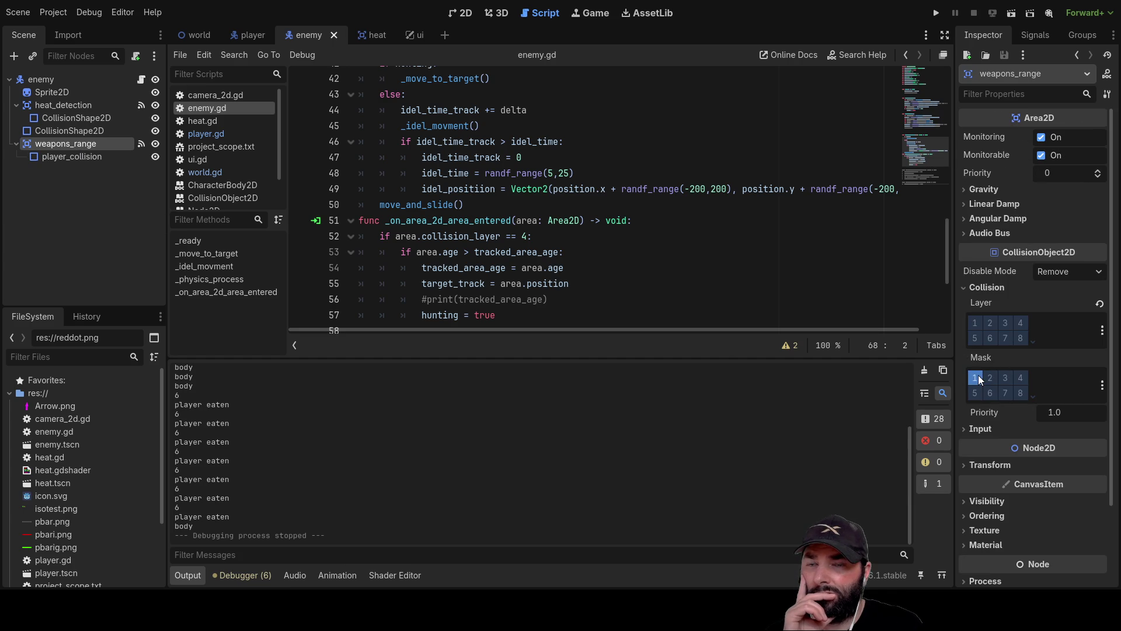
{"action": "left_click", "coordinate": [49, 106]}
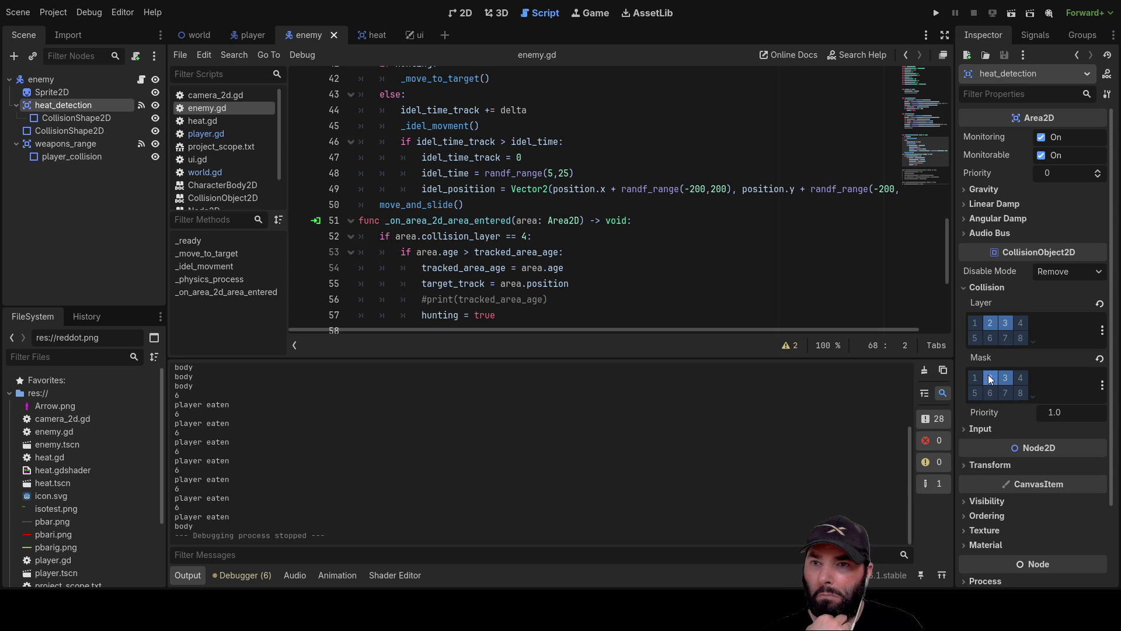
Take heat_detection off layer 2 and mask 2, keeping only 3, then run the game
{"action": "left_click", "coordinate": [992, 321]}
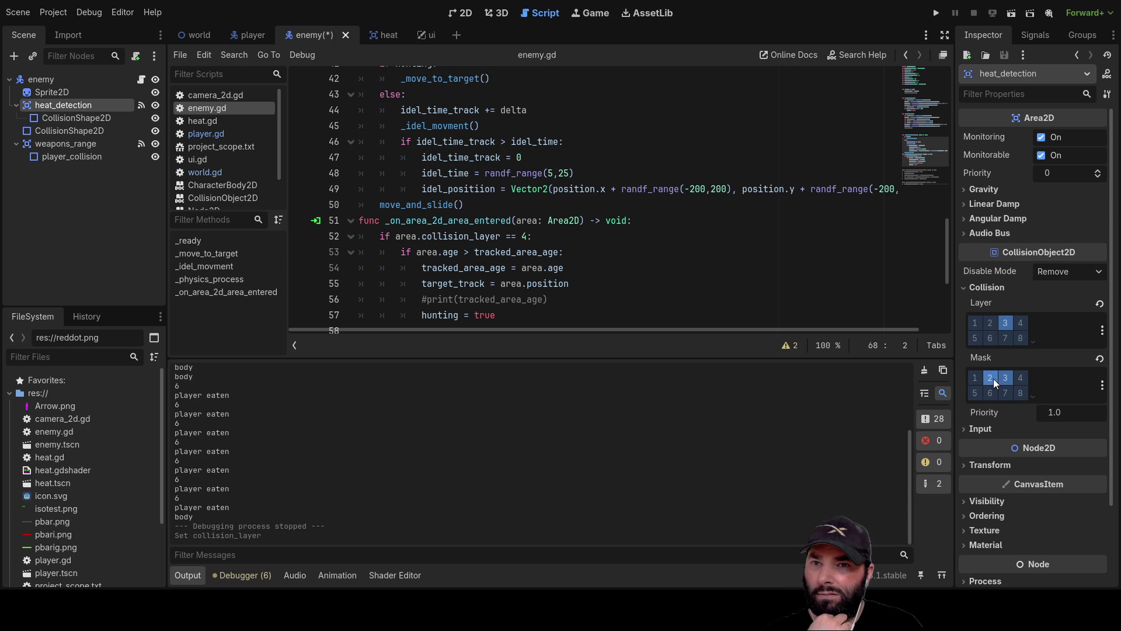
{"action": "left_click", "coordinate": [992, 378]}
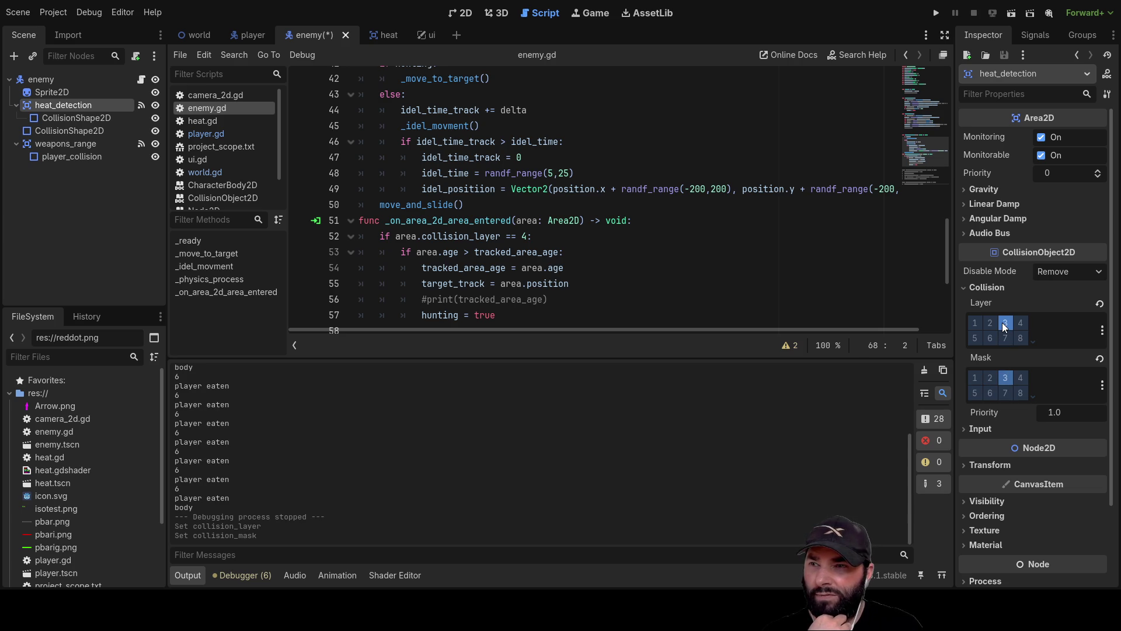
{"action": "left_click", "coordinate": [936, 13]}
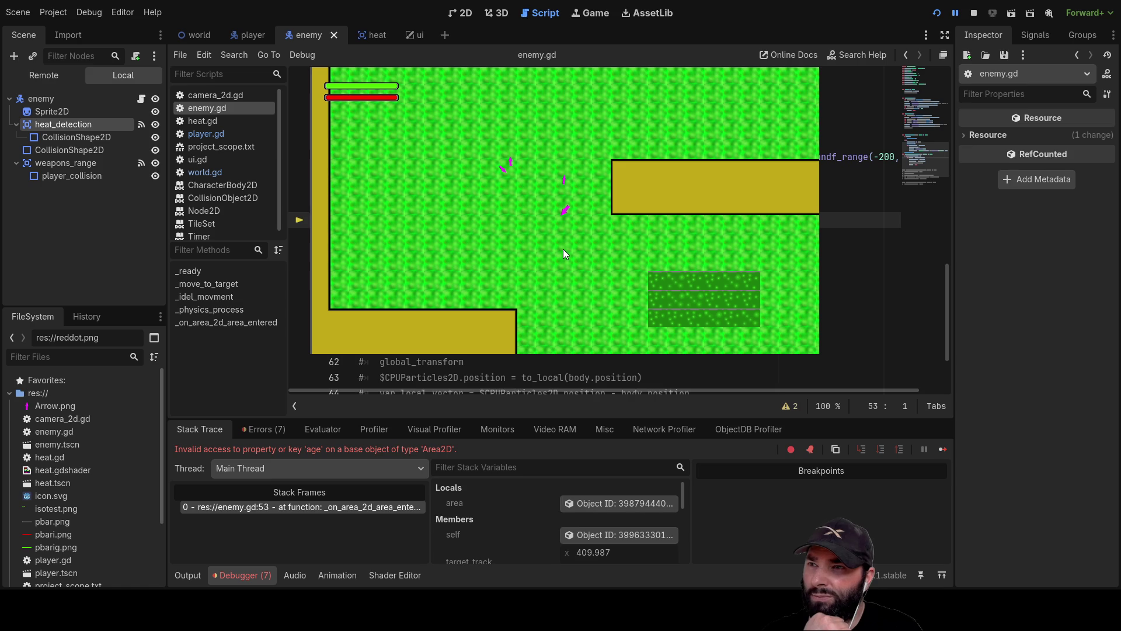
Stop the test run halted on the 'age' error and reselect heat_detection
{"action": "left_click", "coordinate": [974, 12]}
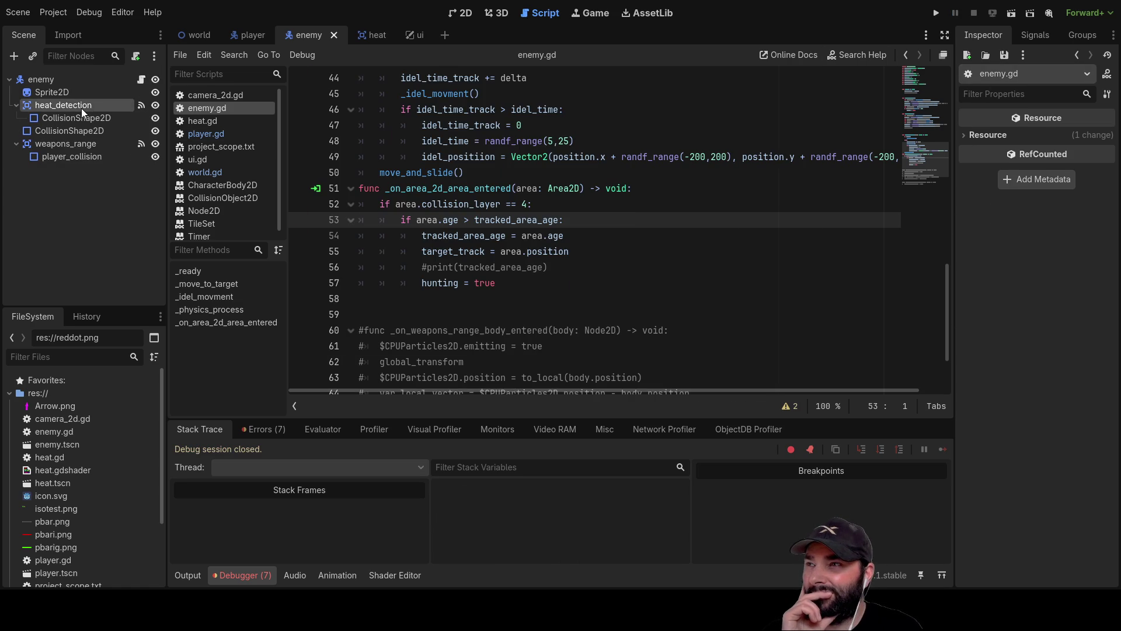
{"action": "left_click", "coordinate": [82, 107]}
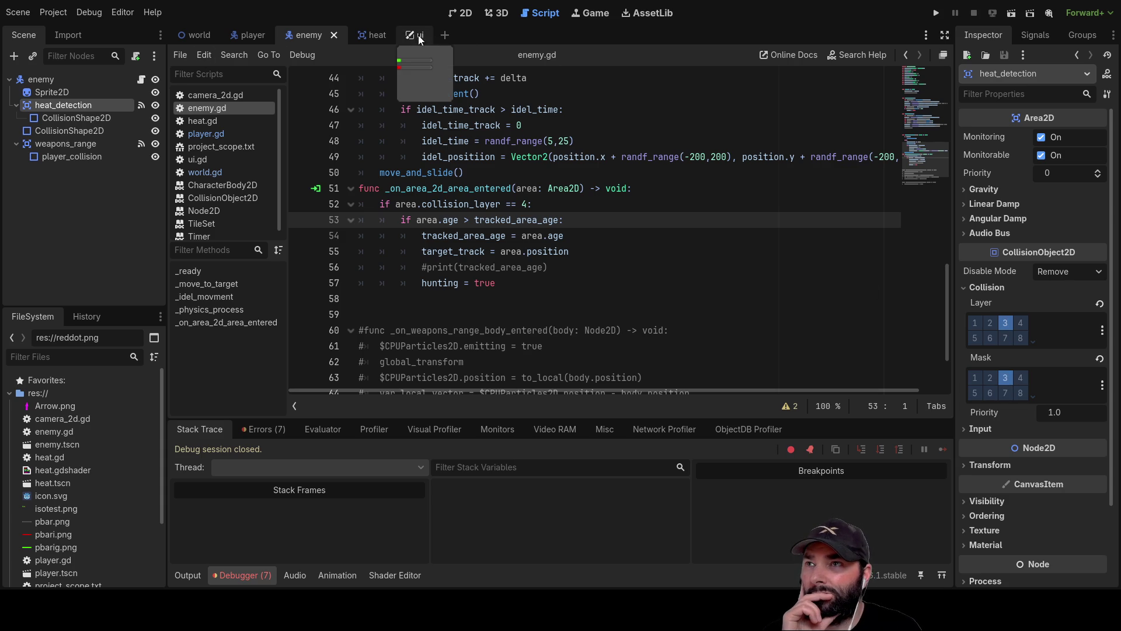
Check that heat.gd declares an age variable, then return to the player scene
{"action": "left_click", "coordinate": [366, 35]}
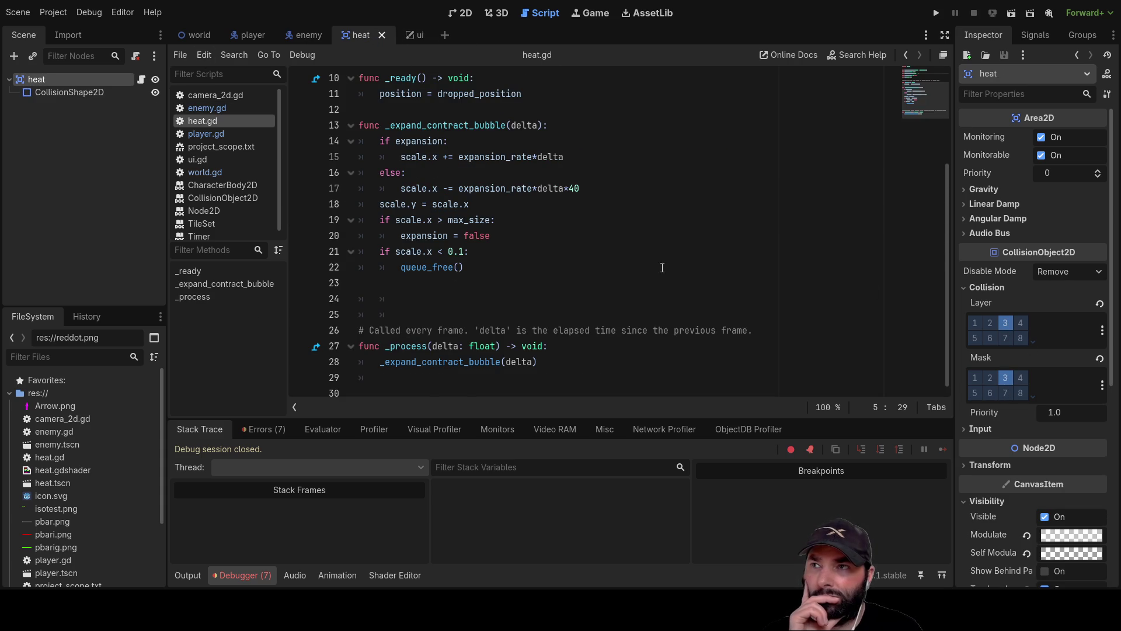
{"action": "scroll", "coordinate": [523, 304], "scroll_direction": "up", "scroll_amount": 3}
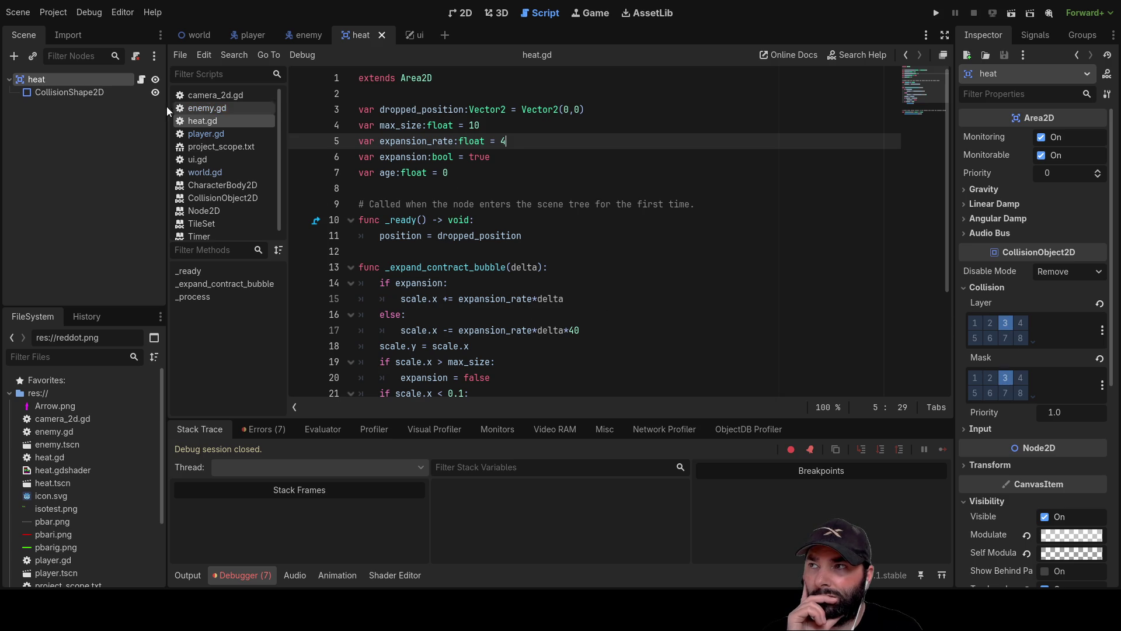
{"action": "left_click", "coordinate": [254, 33]}
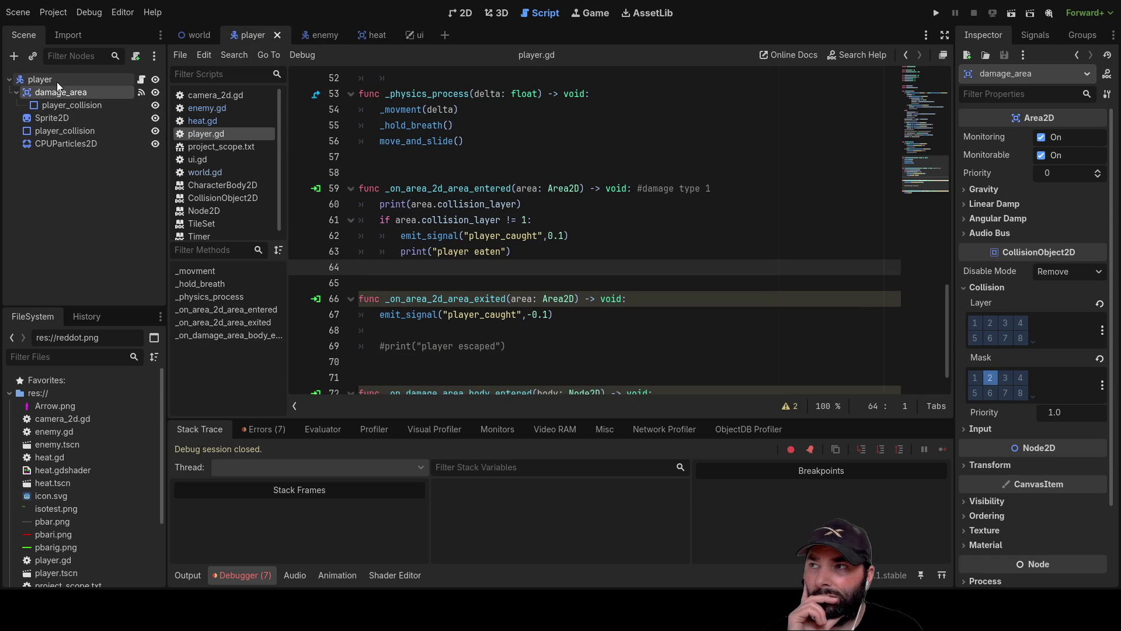
Take heat_detection off collision layer 3 in the enemy scene, then test-run and stop the game
{"action": "left_click", "coordinate": [306, 38]}
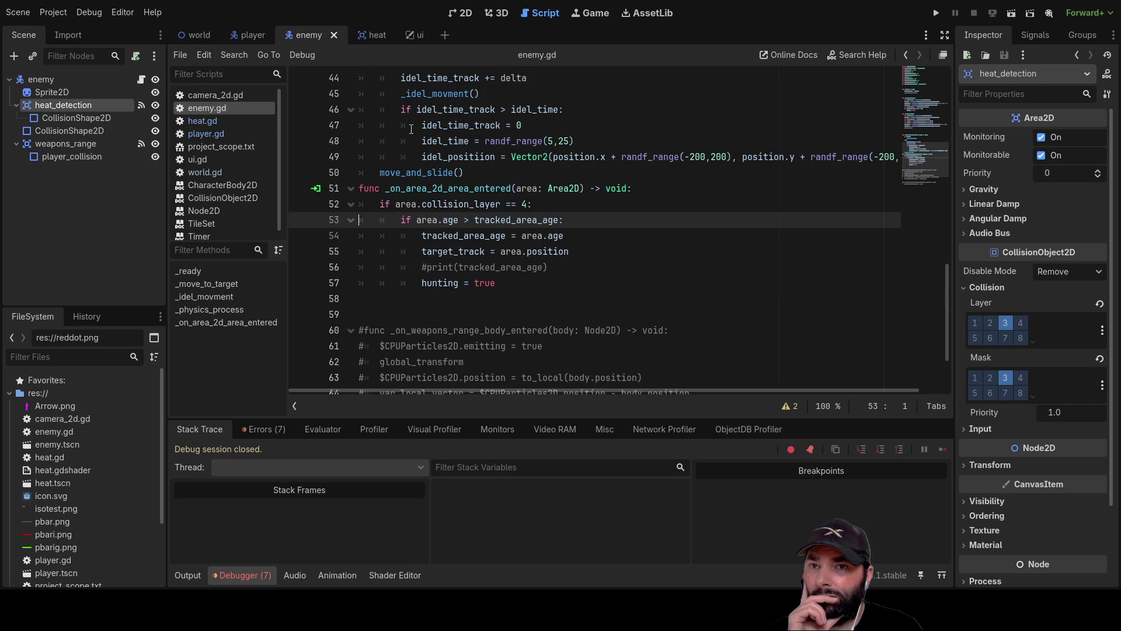
{"action": "left_click", "coordinate": [1004, 326]}
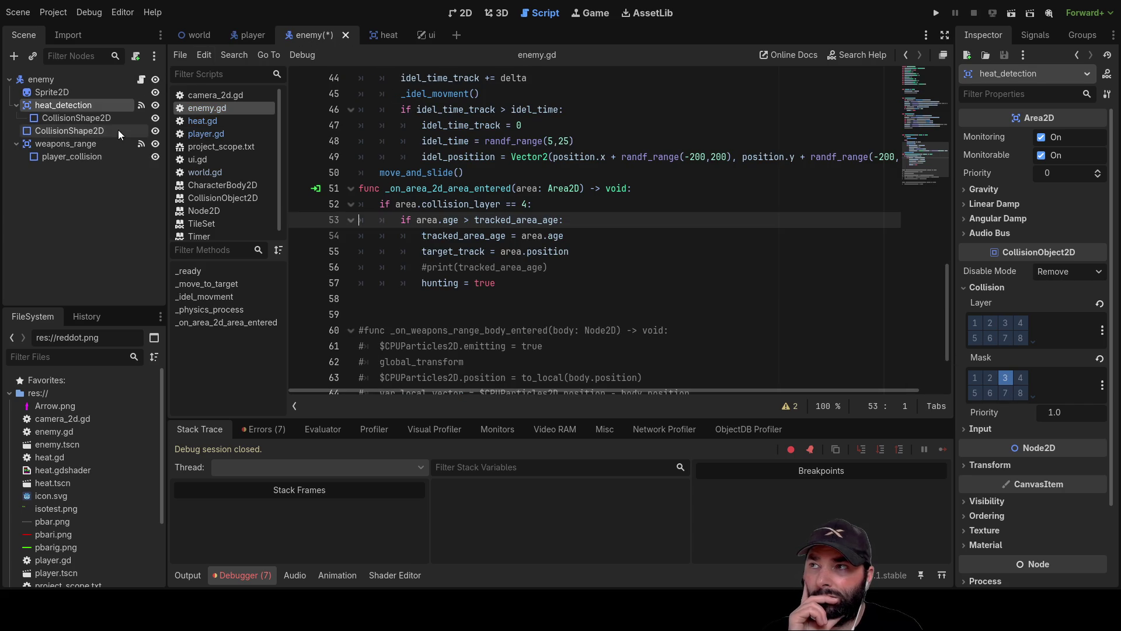
{"action": "left_click", "coordinate": [936, 13]}
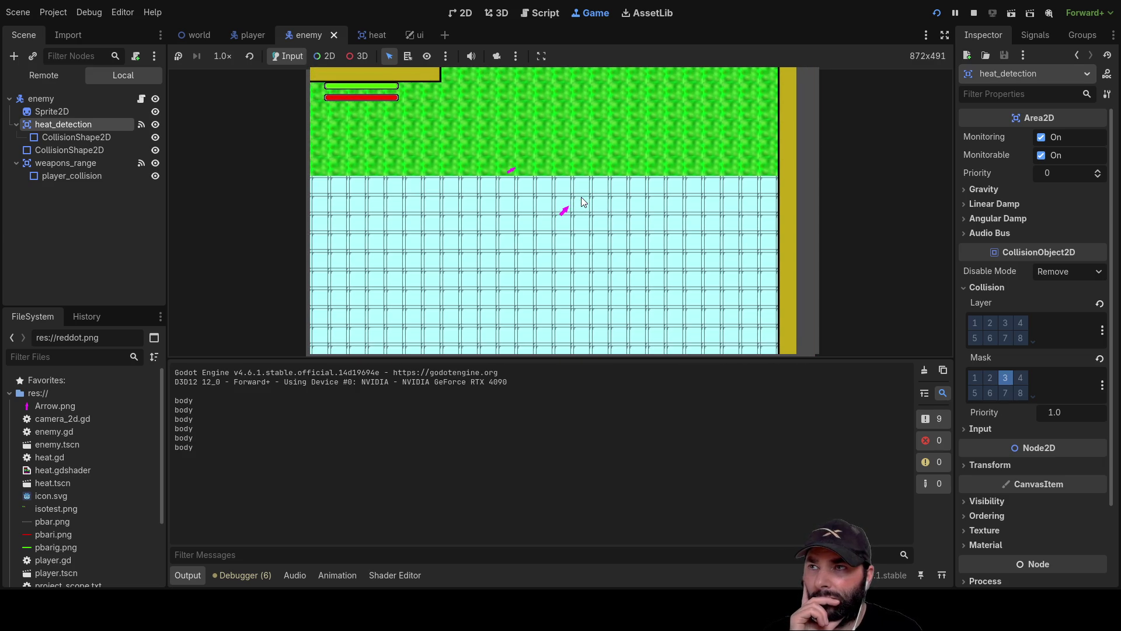
{"action": "left_click", "coordinate": [973, 13]}
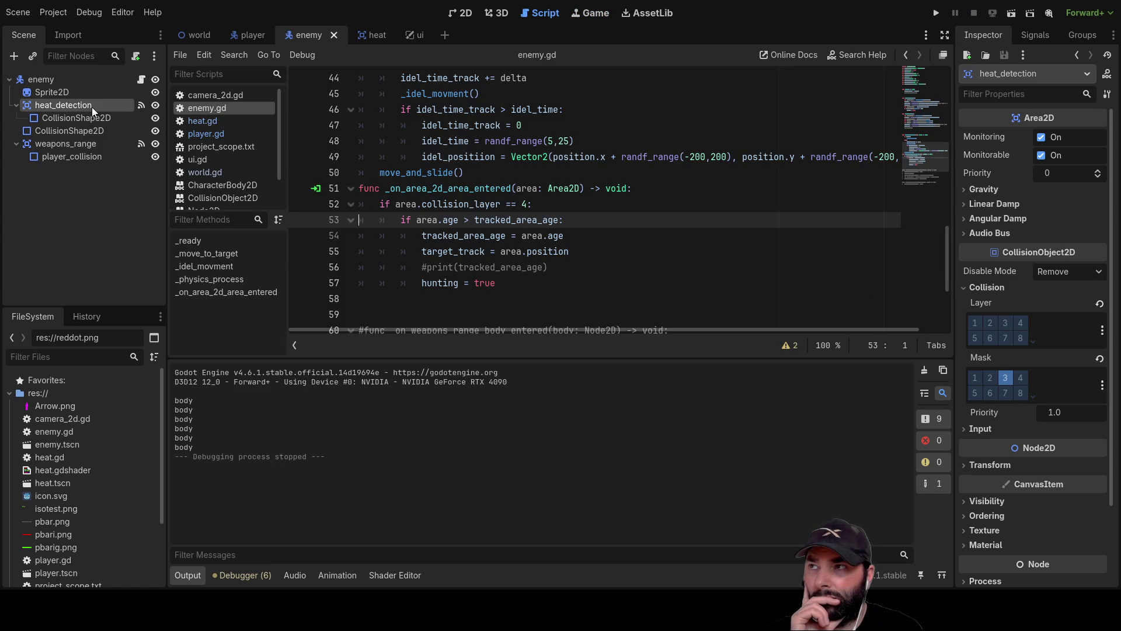
Compare collision settings of weapons_range, heat_detection, the heat bubble's shape and the player body
{"action": "left_click", "coordinate": [74, 143]}
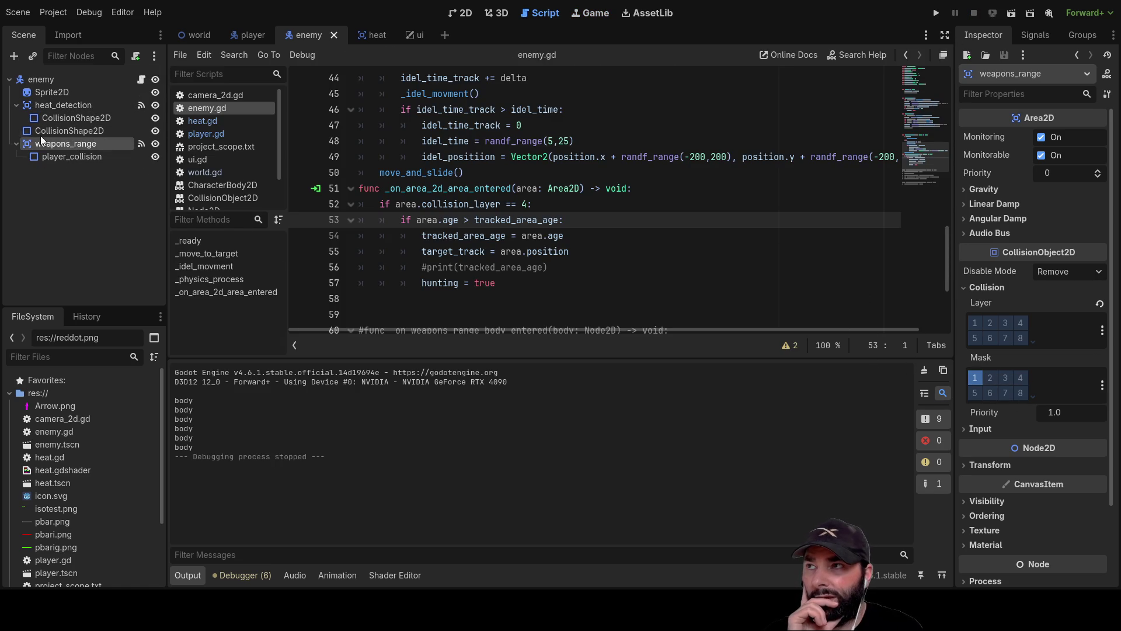
{"action": "left_click", "coordinate": [50, 107]}
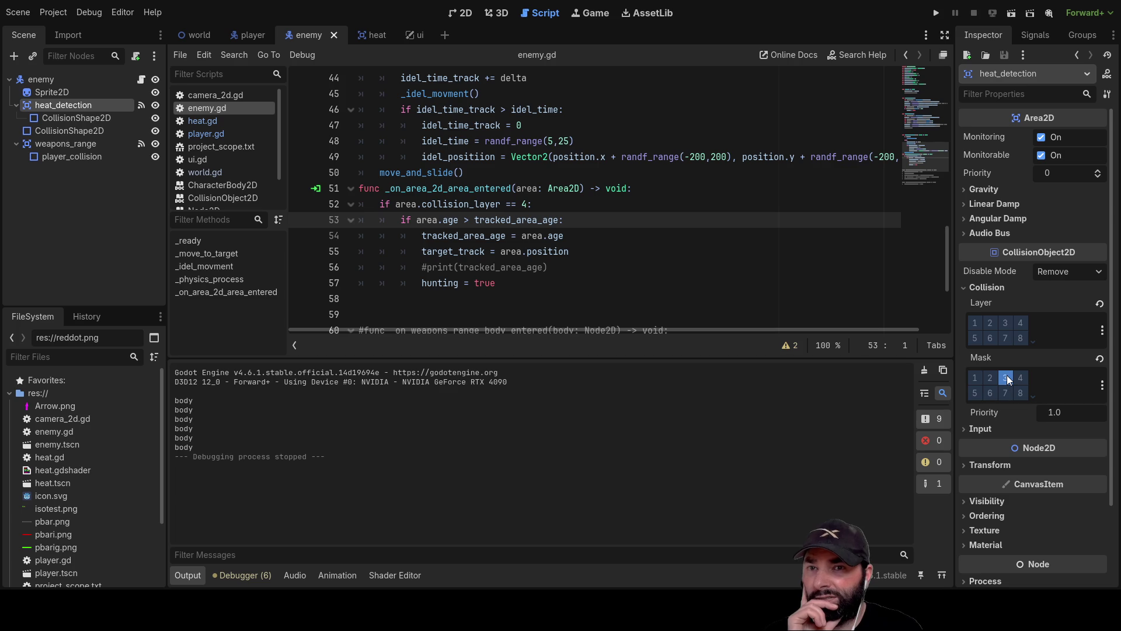
{"action": "left_click", "coordinate": [64, 142]}
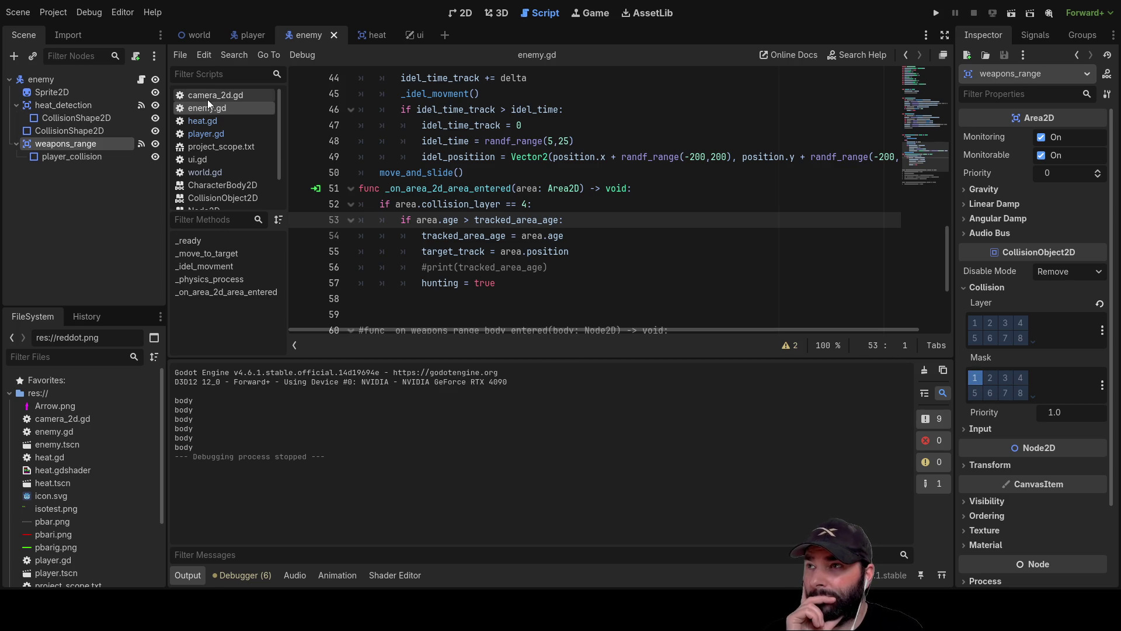
{"action": "left_click", "coordinate": [365, 34]}
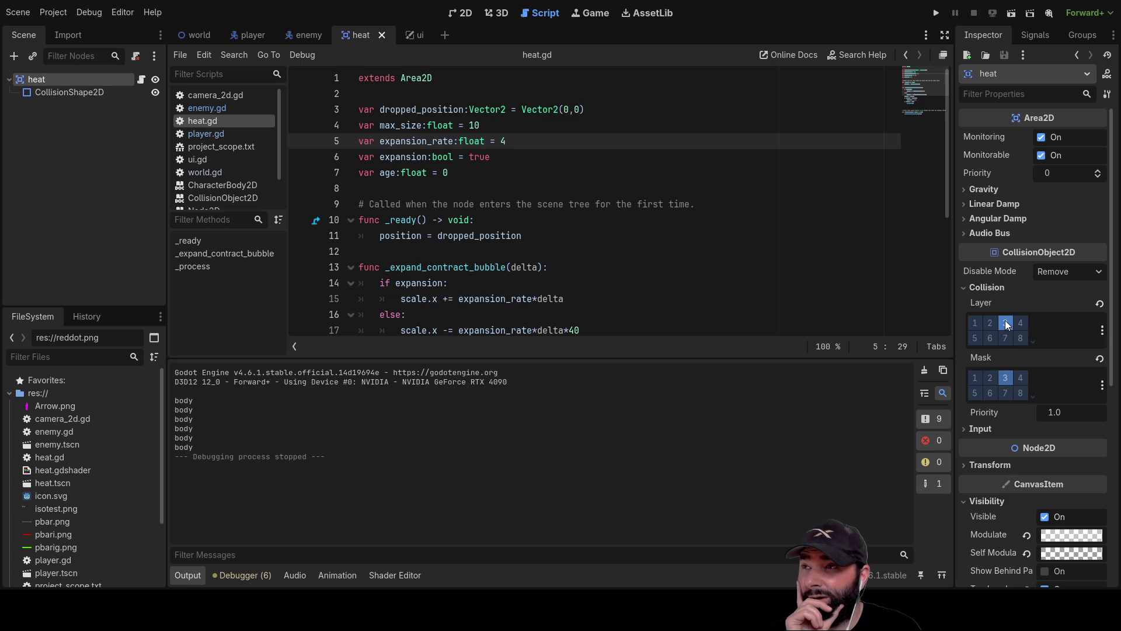
{"action": "left_click", "coordinate": [69, 92]}
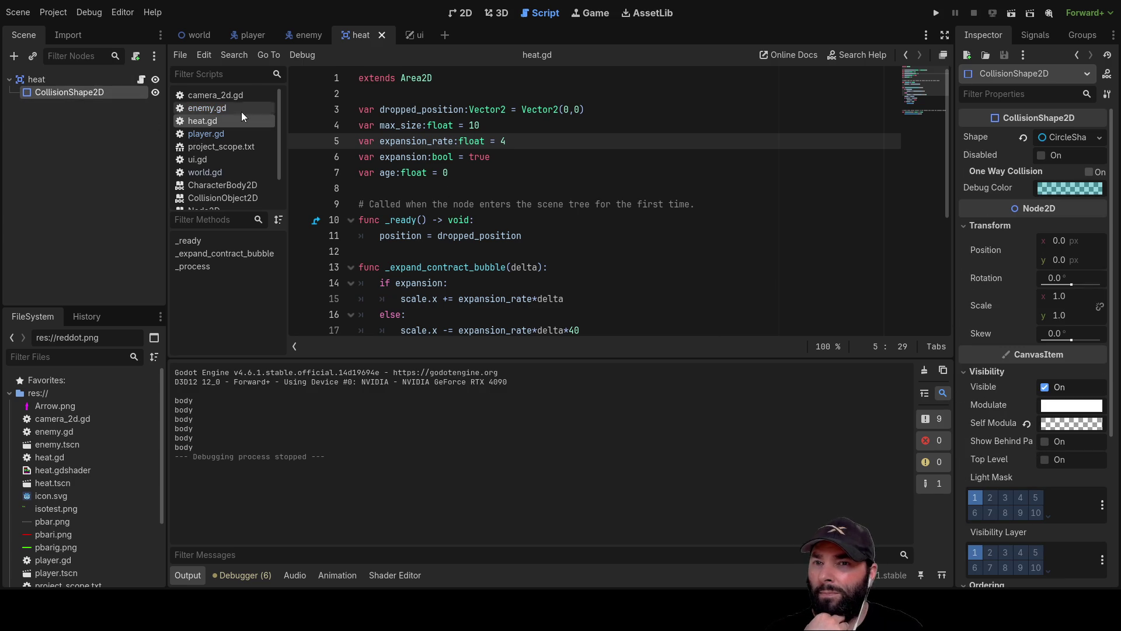
{"action": "left_click", "coordinate": [300, 36]}
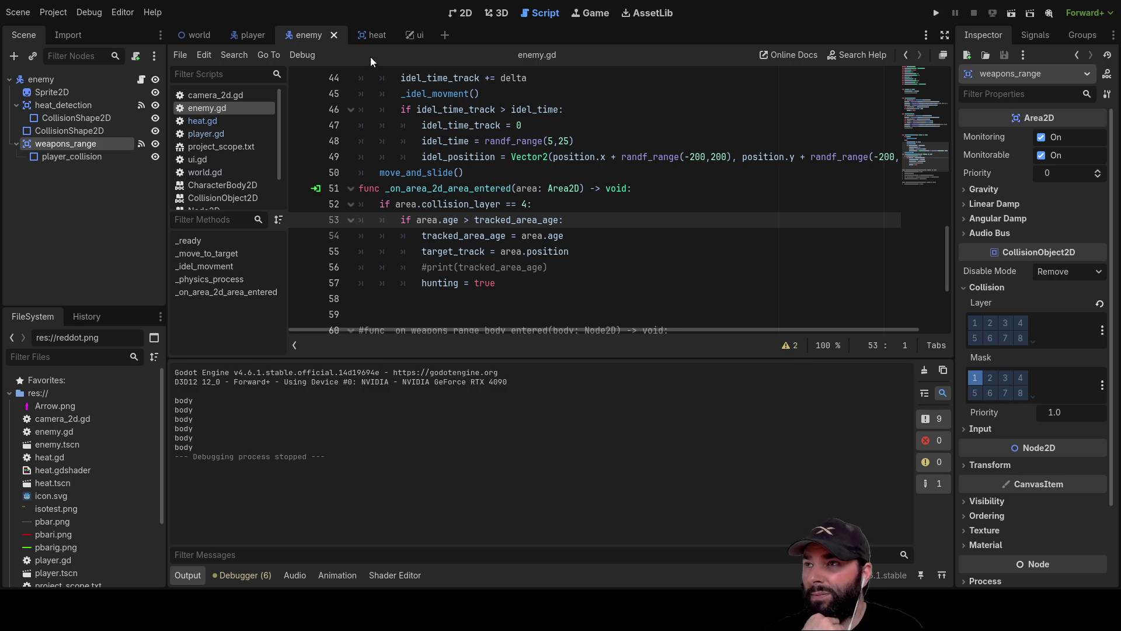
{"action": "left_click", "coordinate": [248, 35]}
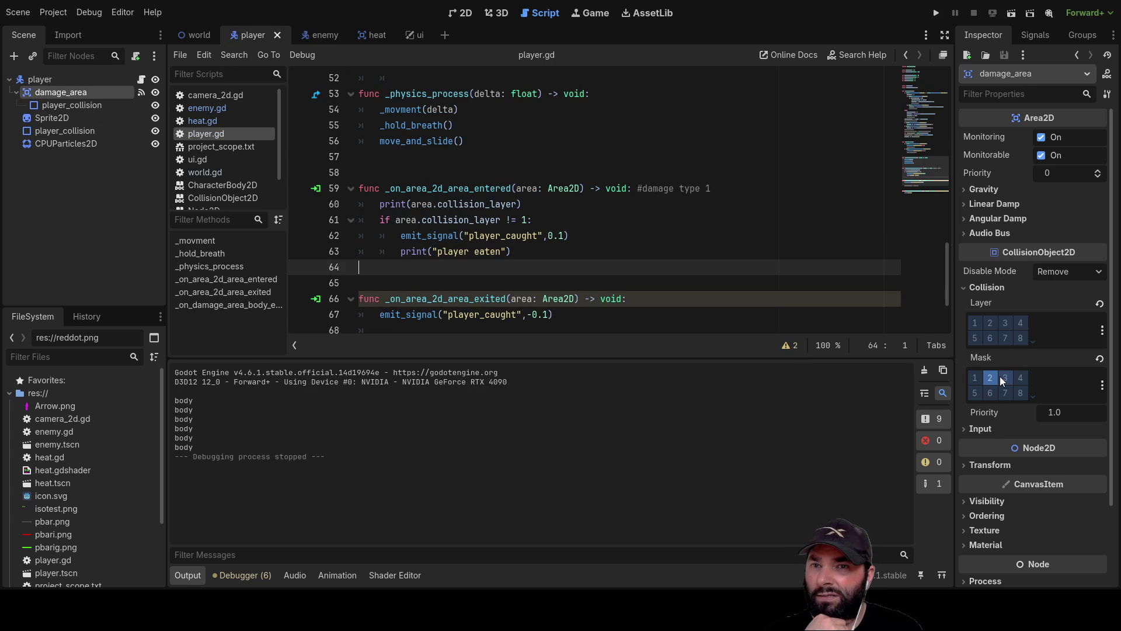
{"action": "left_click", "coordinate": [37, 79]}
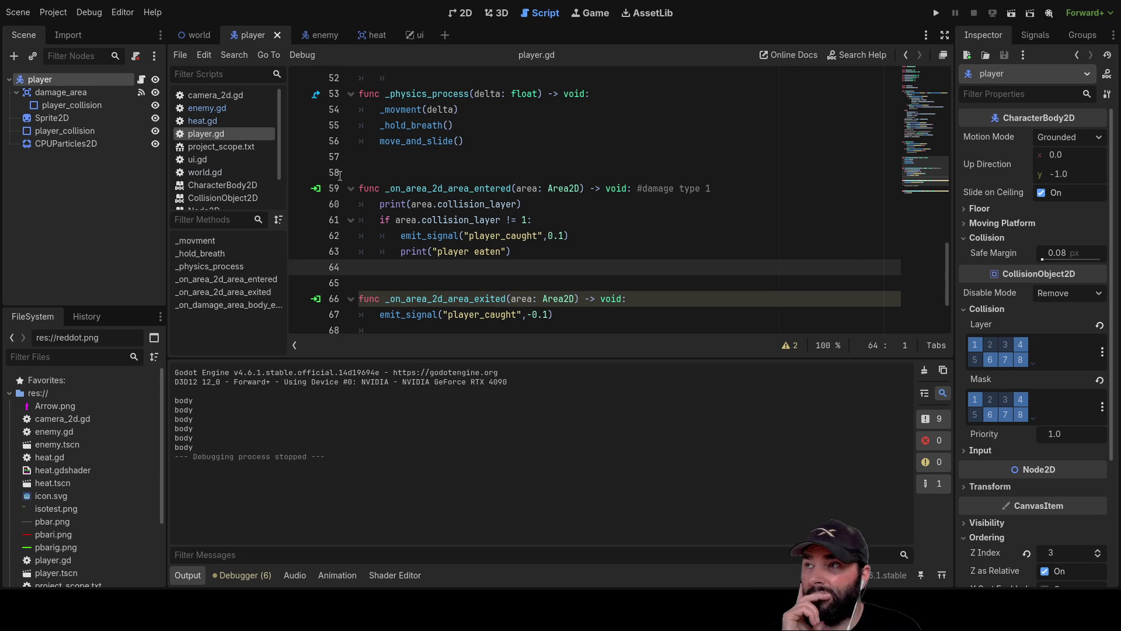
Drag the Mask property and player node into player.gd, then delete the inserted references
{"action": "scroll", "coordinate": [412, 232], "scroll_direction": "down", "scroll_amount": 2}
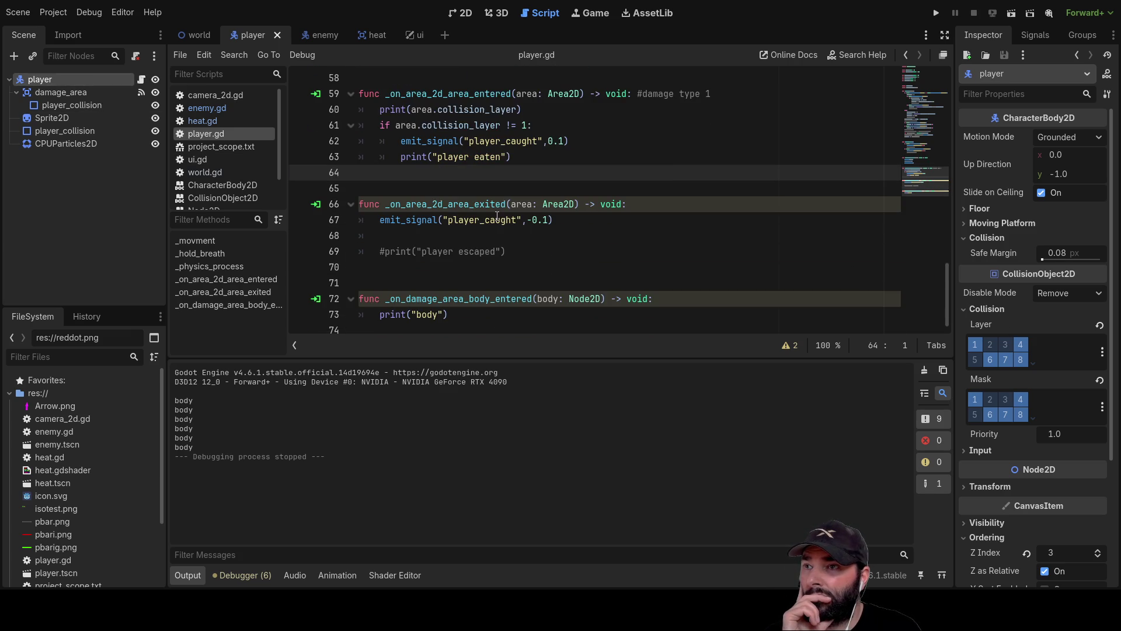
{"action": "scroll", "coordinate": [412, 232], "scroll_direction": "up", "scroll_amount": 7}
{"action": "scroll", "coordinate": [412, 231], "scroll_direction": "up", "scroll_amount": 3}
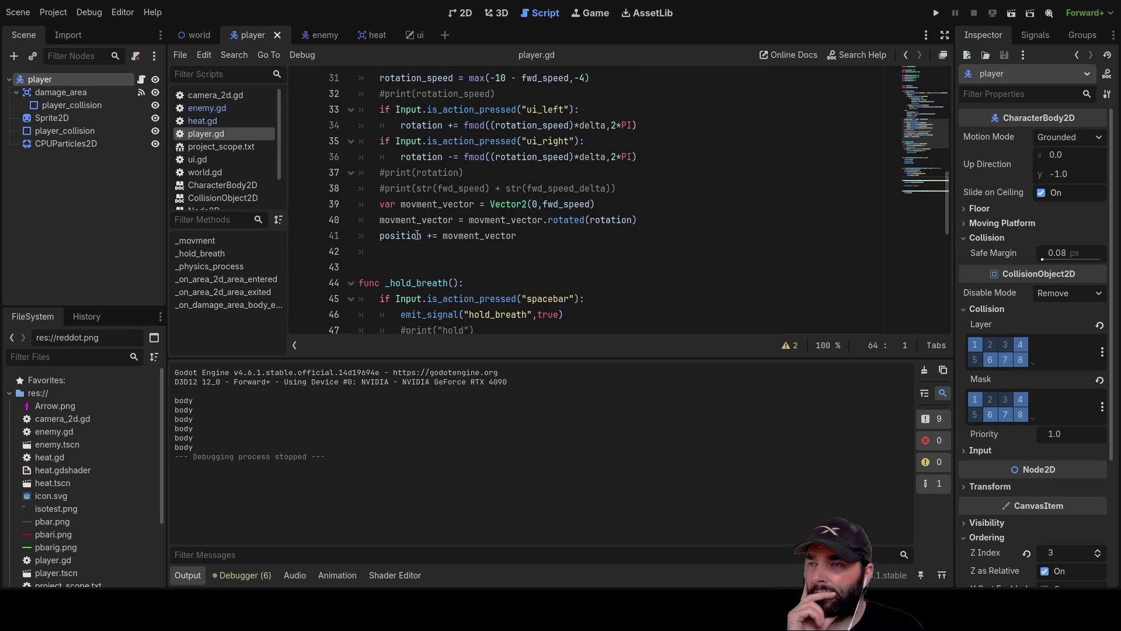
{"action": "scroll", "coordinate": [412, 232], "scroll_direction": "down", "scroll_amount": 2}
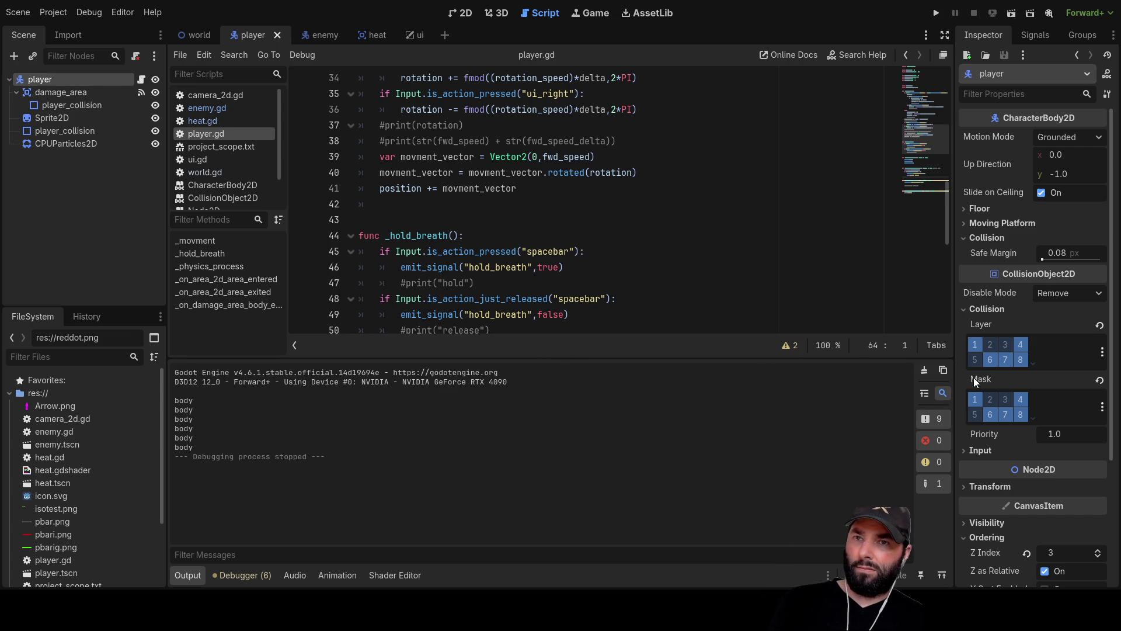
{"action": "mouse_move", "coordinate": [972, 377]}
{"action": "left_mouse_down"}
{"action": "mouse_move", "coordinate": [335, 320]}
{"action": "mouse_move", "coordinate": [392, 202]}
{"action": "left_mouse_up"}
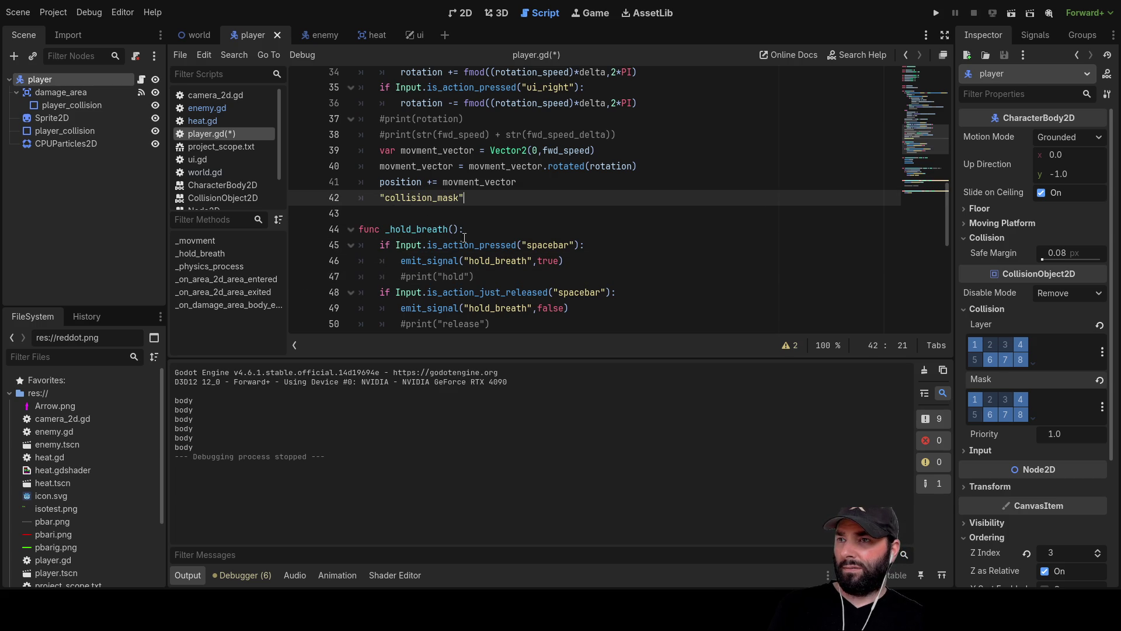
{"action": "mouse_move", "coordinate": [981, 380]}
{"action": "left_mouse_down"}
{"action": "mouse_move", "coordinate": [594, 306]}
{"action": "mouse_move", "coordinate": [395, 197]}
{"action": "mouse_move", "coordinate": [407, 195]}
{"action": "mouse_move", "coordinate": [333, 184]}
{"action": "left_mouse_up"}
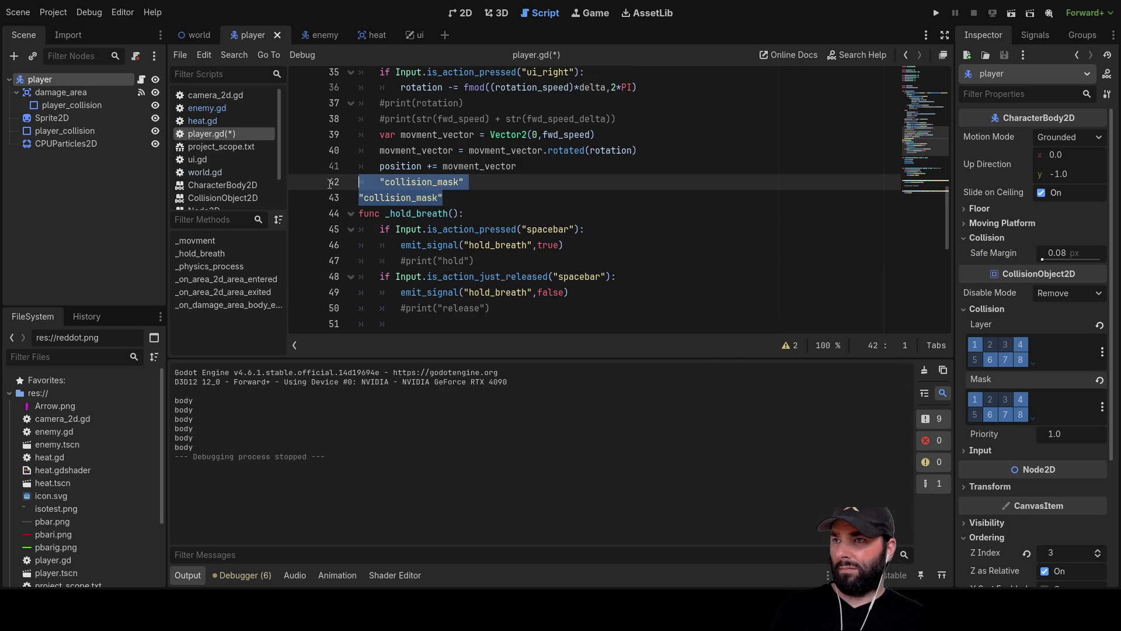
{"action": "key", "text": "BackSpace"}
{"action": "mouse_move", "coordinate": [44, 81]}
{"action": "left_mouse_down"}
{"action": "mouse_move", "coordinate": [405, 198]}
{"action": "mouse_move", "coordinate": [392, 182]}
{"action": "left_mouse_up"}
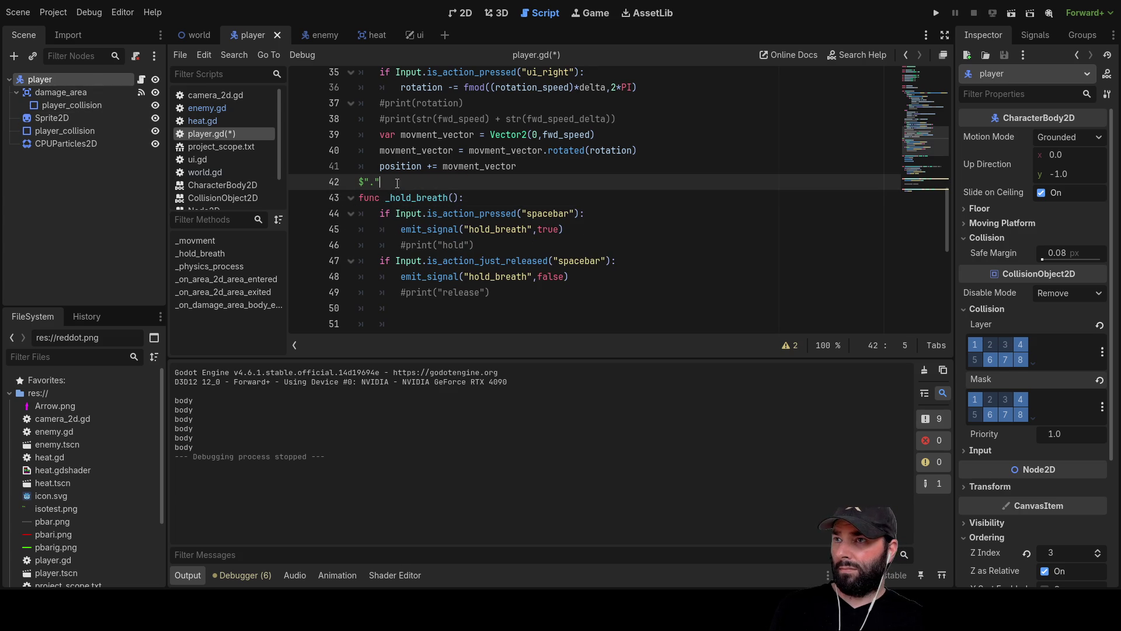
{"action": "key", "text": "BackSpace"}
{"action": "key", "text": "BackSpace"}
{"action": "key", "text": "BackSpace"}
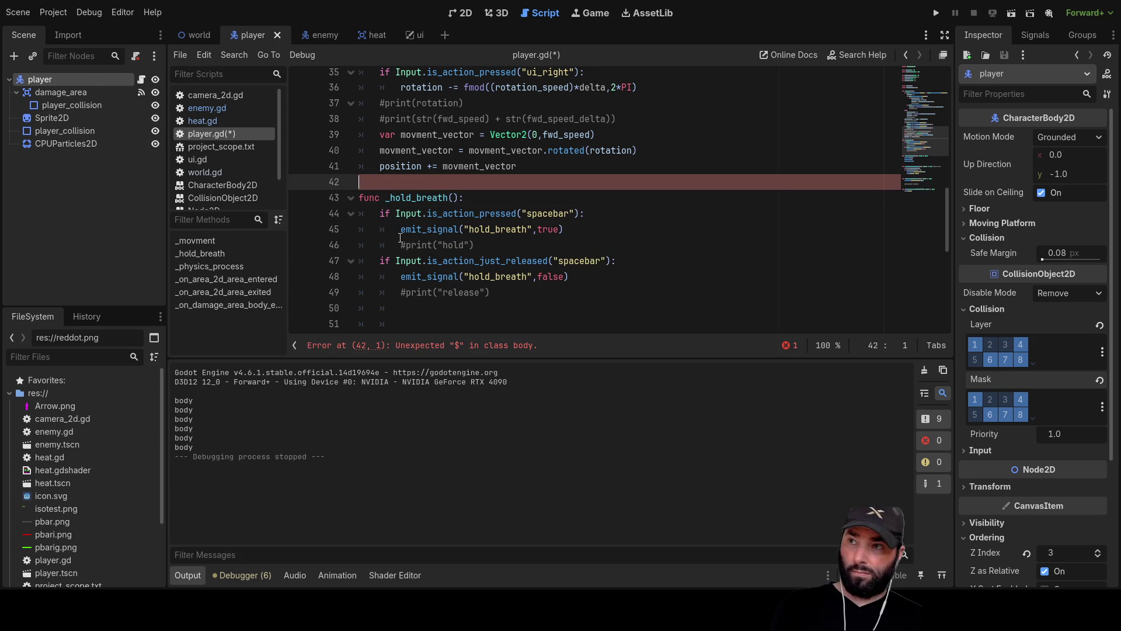
Write print(collision_mask) on line 43 at the end of the movement code and run the game
{"action": "key", "text": "Tab"}
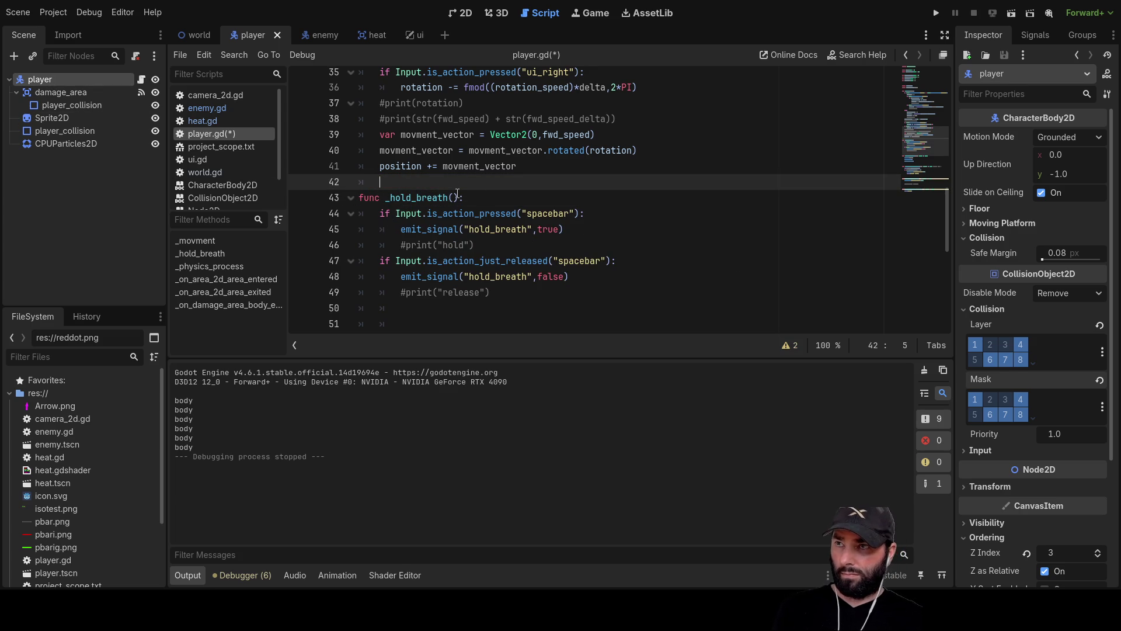
{"action": "type", "text": "coll"}
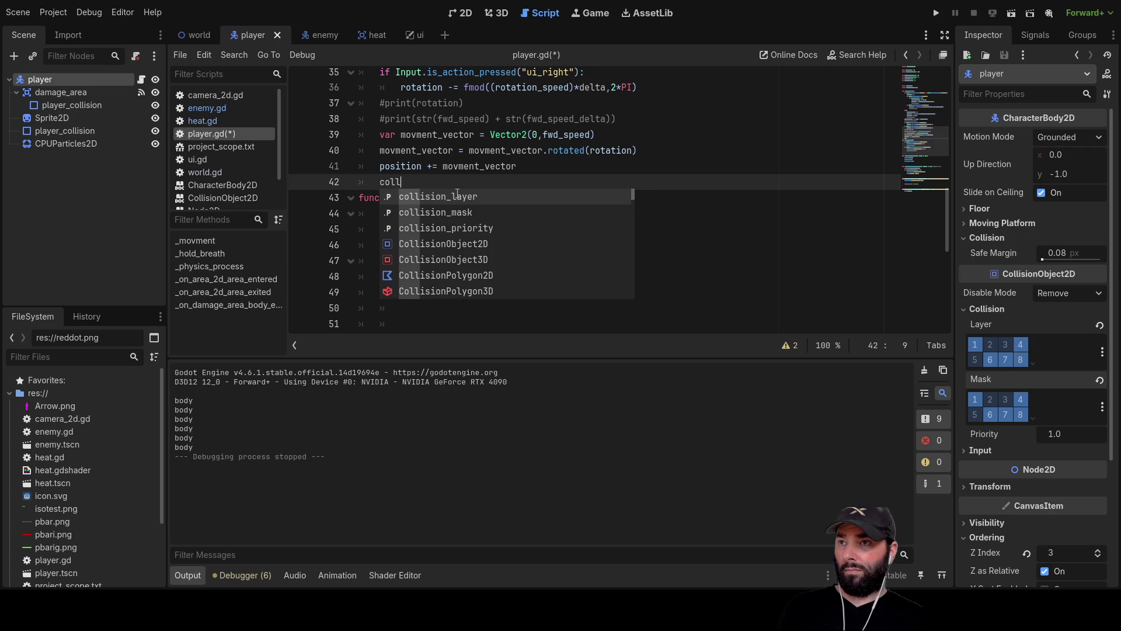
{"action": "key", "text": "Down"}
{"action": "key", "text": "Return"}
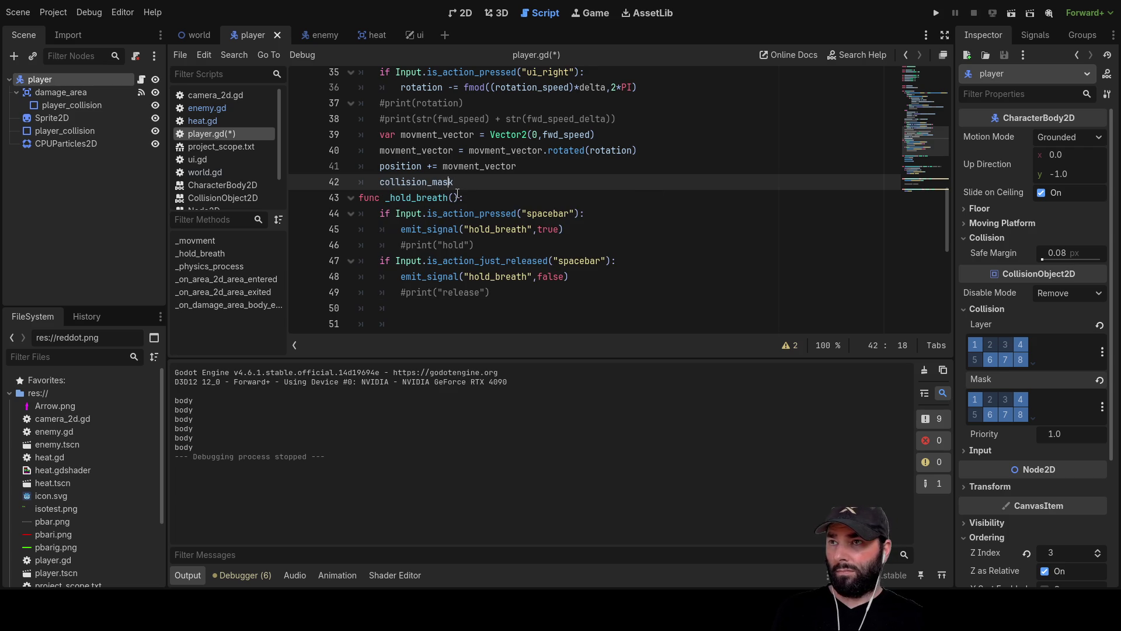
{"action": "key", "text": "Left"}
{"action": "key", "text": "Left"}
{"action": "key", "text": "Left"}
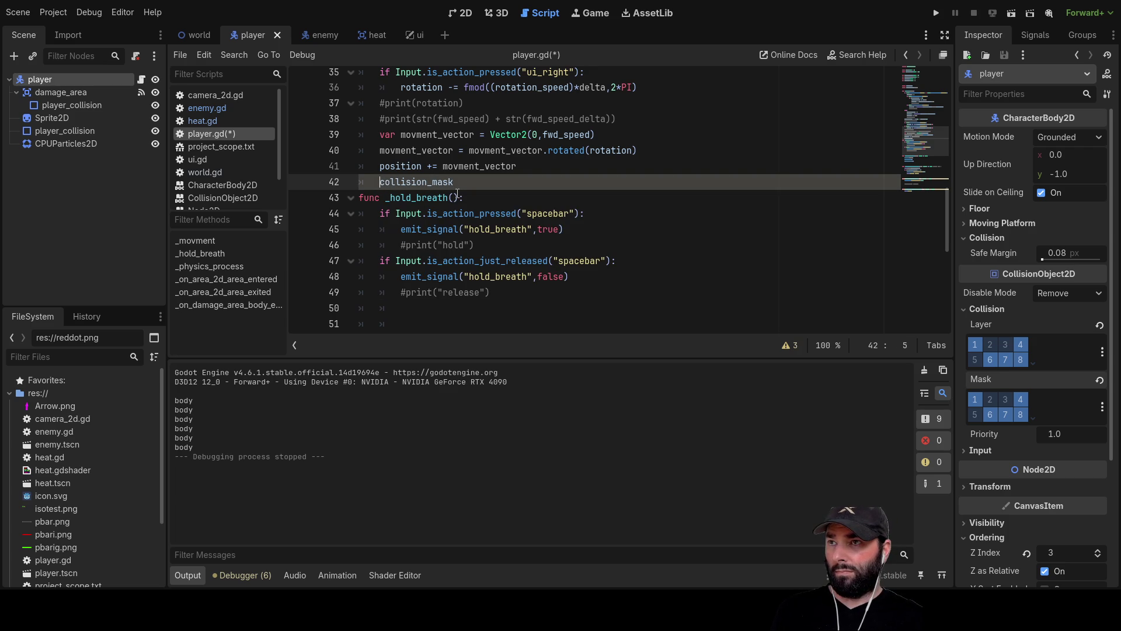
{"action": "key", "text": "Return"}
{"action": "key", "text": "Down"}
{"action": "key", "text": "Return"}
{"action": "key", "text": "Return"}
{"action": "key", "text": "Return"}
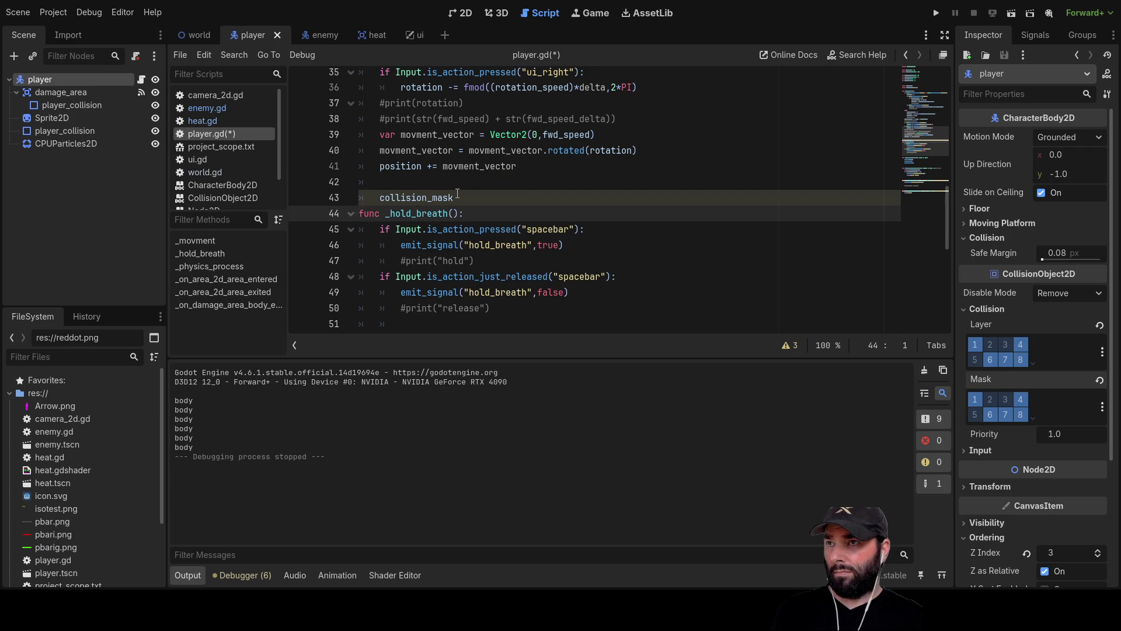
{"action": "key", "text": "Up"}
{"action": "key", "text": "Up"}
{"action": "key", "text": "Up"}
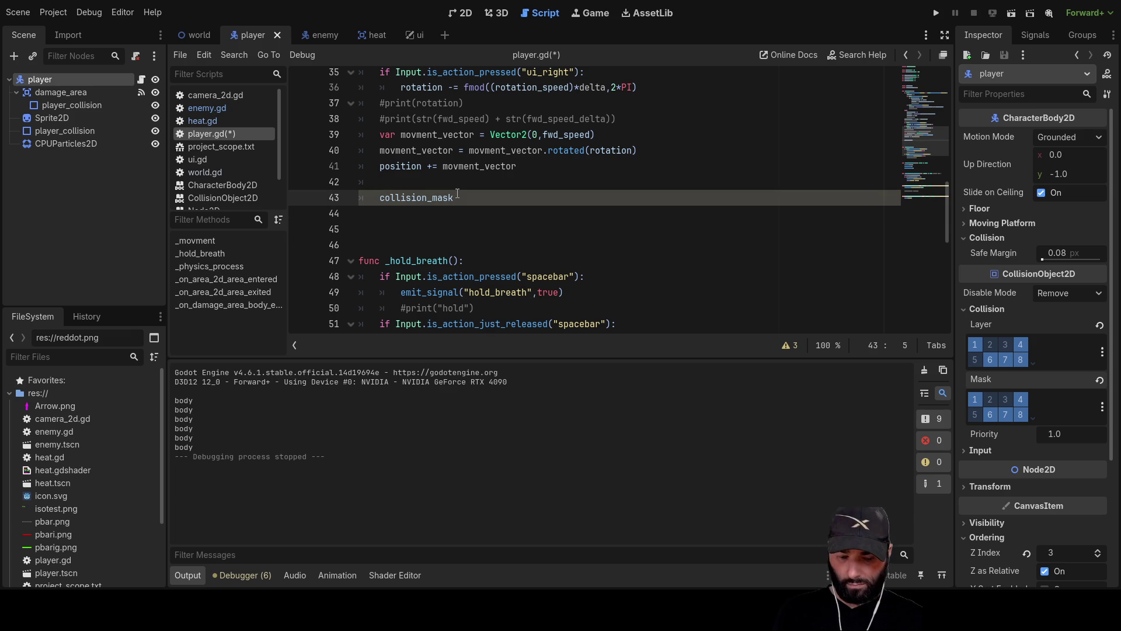
{"action": "type", "text": "prin"}
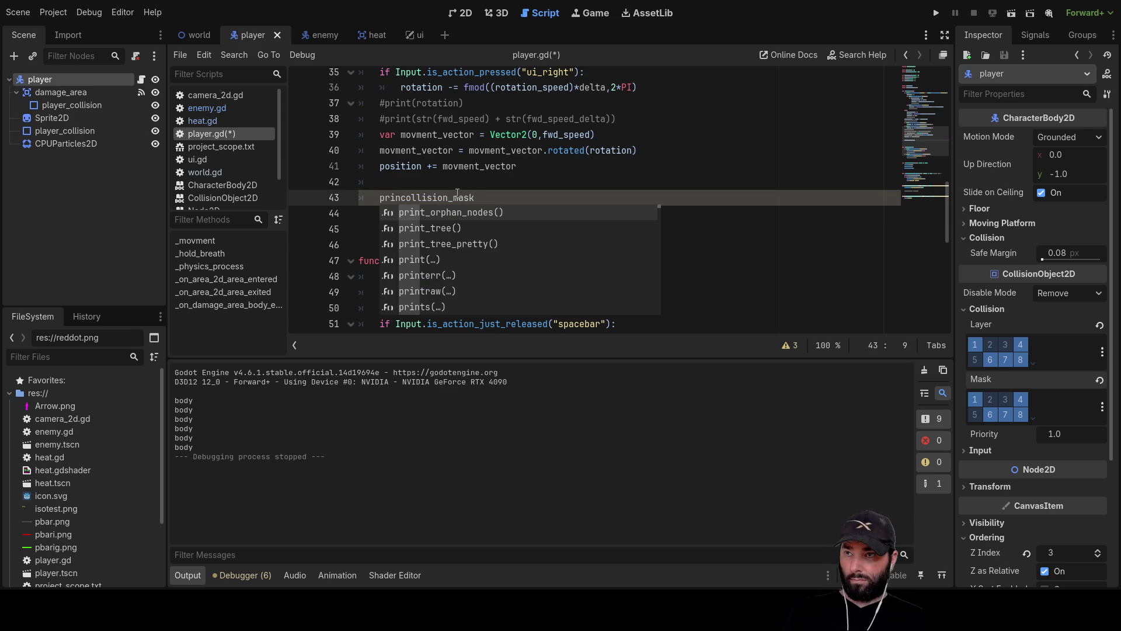
{"action": "type", "text": "("}
{"action": "key", "text": "Right"}
{"action": "key", "text": "Right"}
{"action": "key", "text": "Right"}
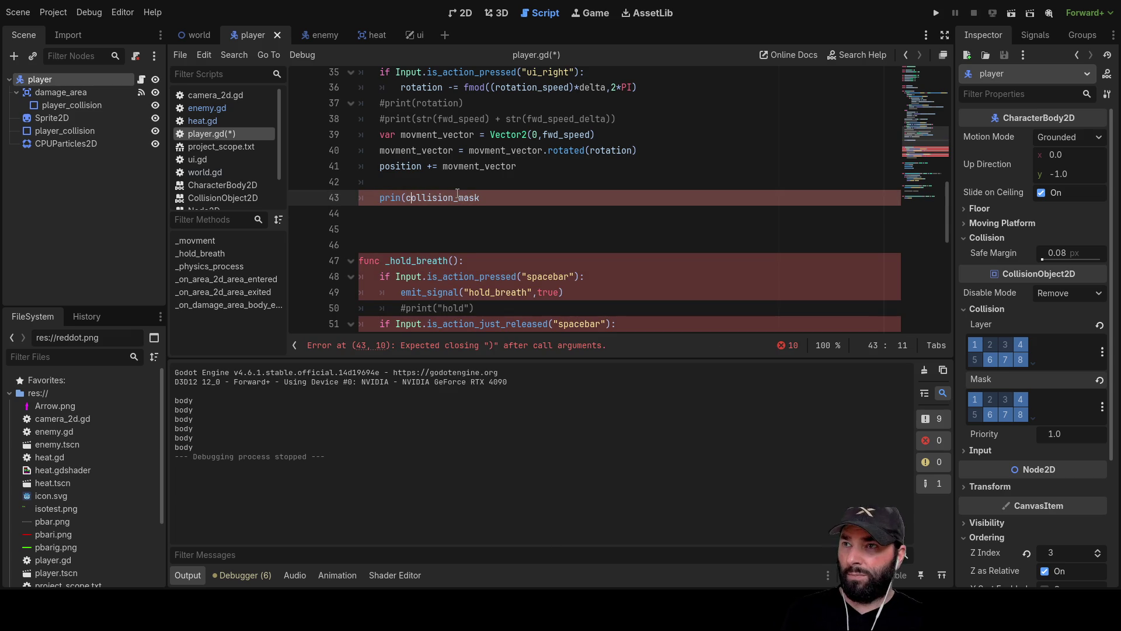
{"action": "type", "text": ")"}
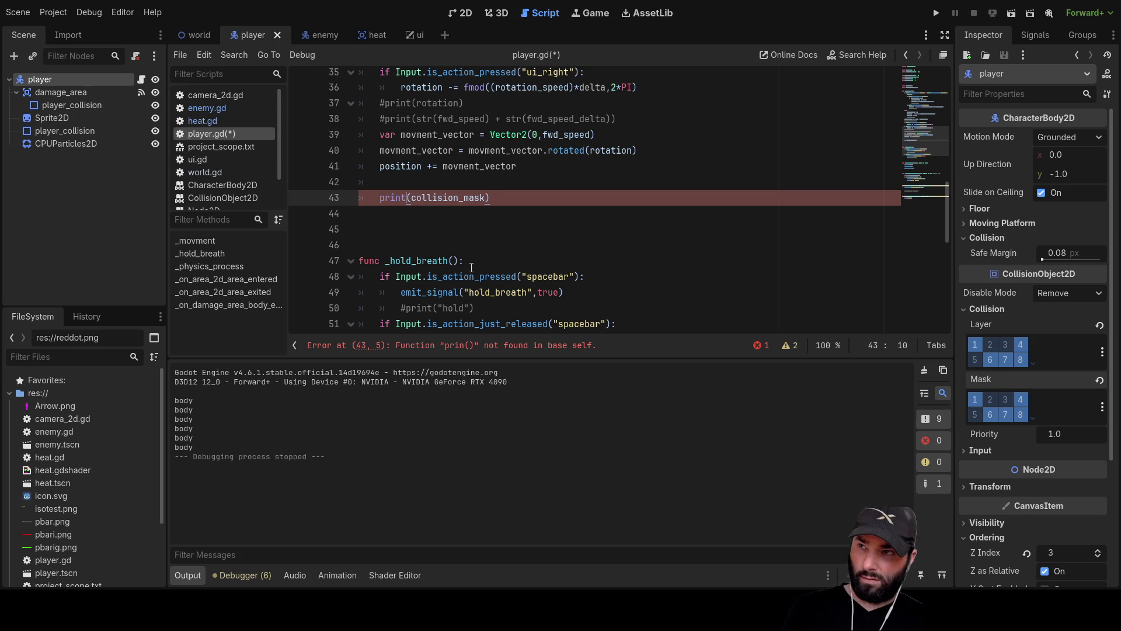
{"action": "left_click", "coordinate": [936, 13]}
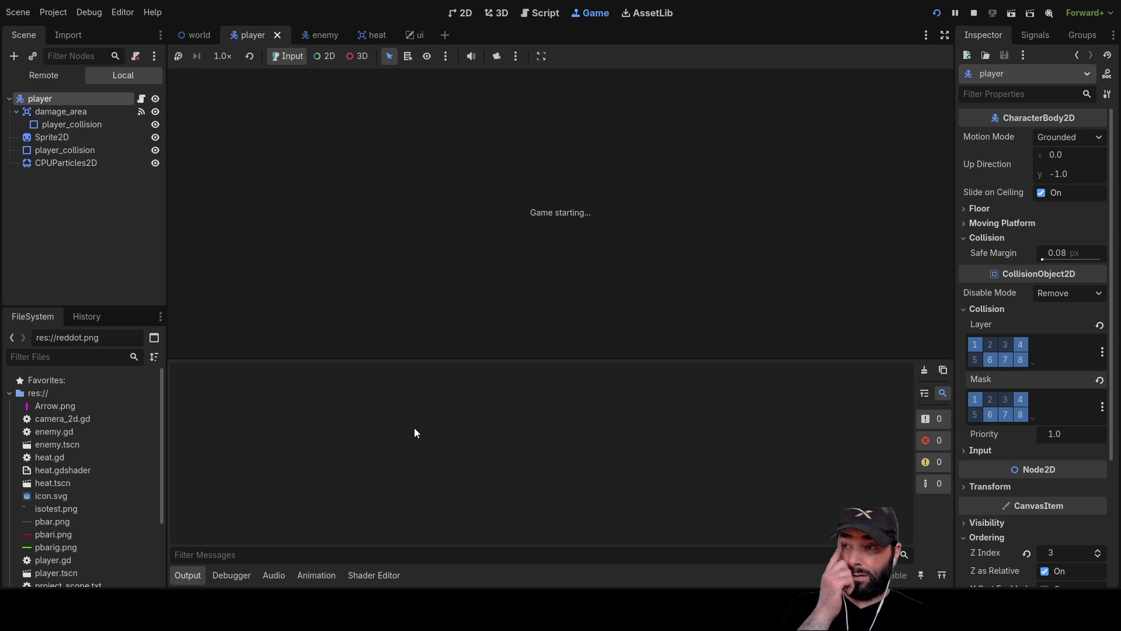
Steer the player up, left, right and down into the ice area, then stop with F8
{"action": "key", "text": "Up"}
{"action": "key", "text": "Up"}
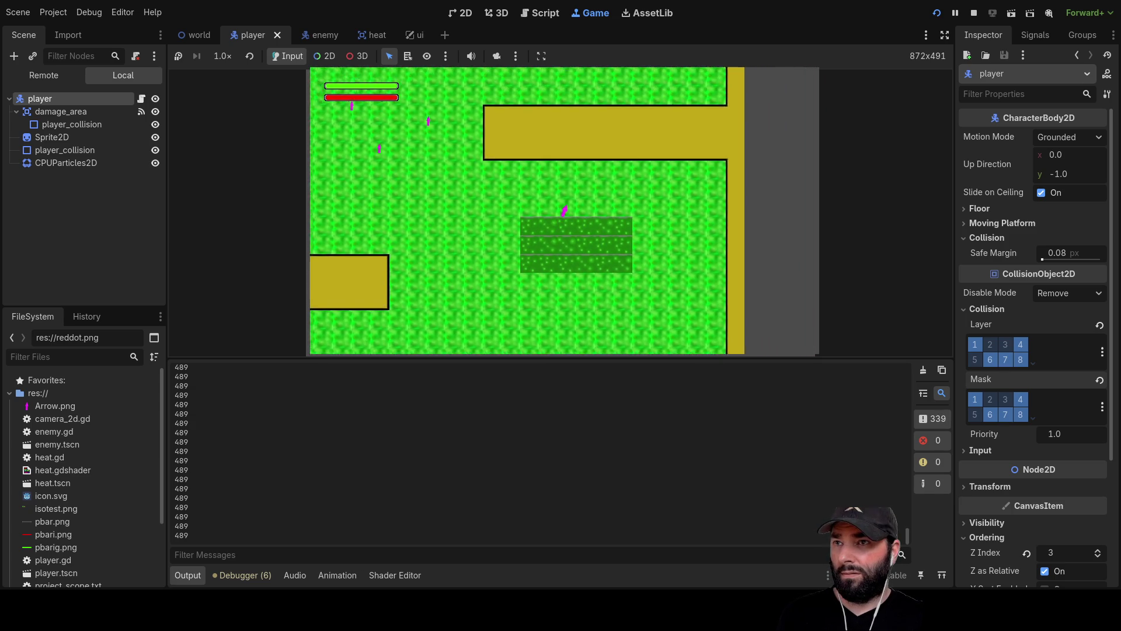
{"action": "key", "text": "Up"}
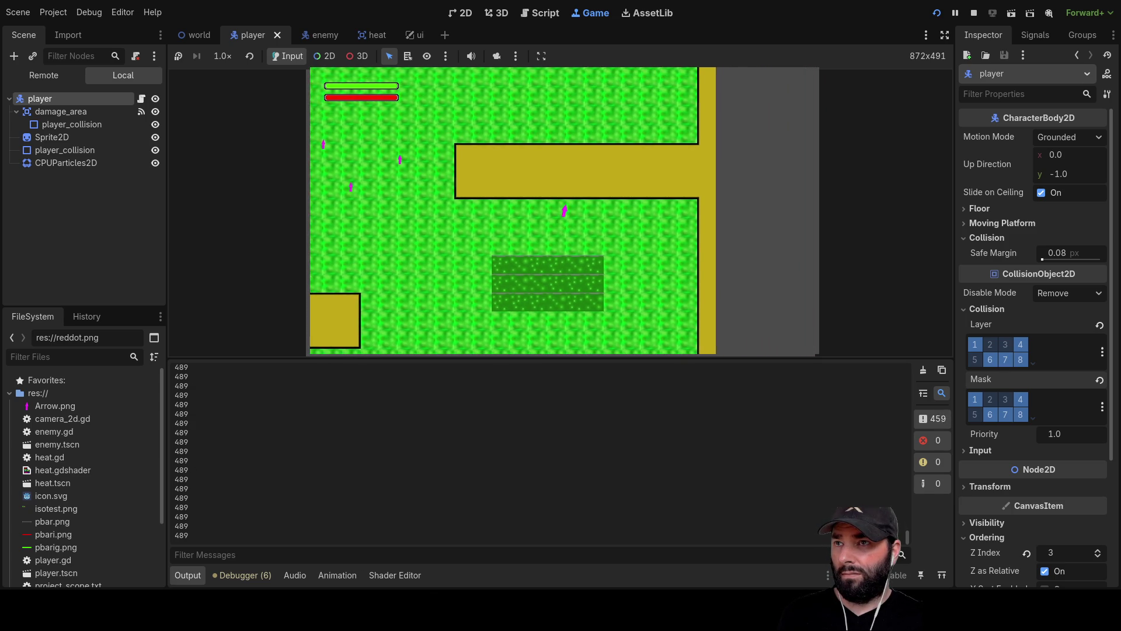
{"action": "key", "text": "Left"}
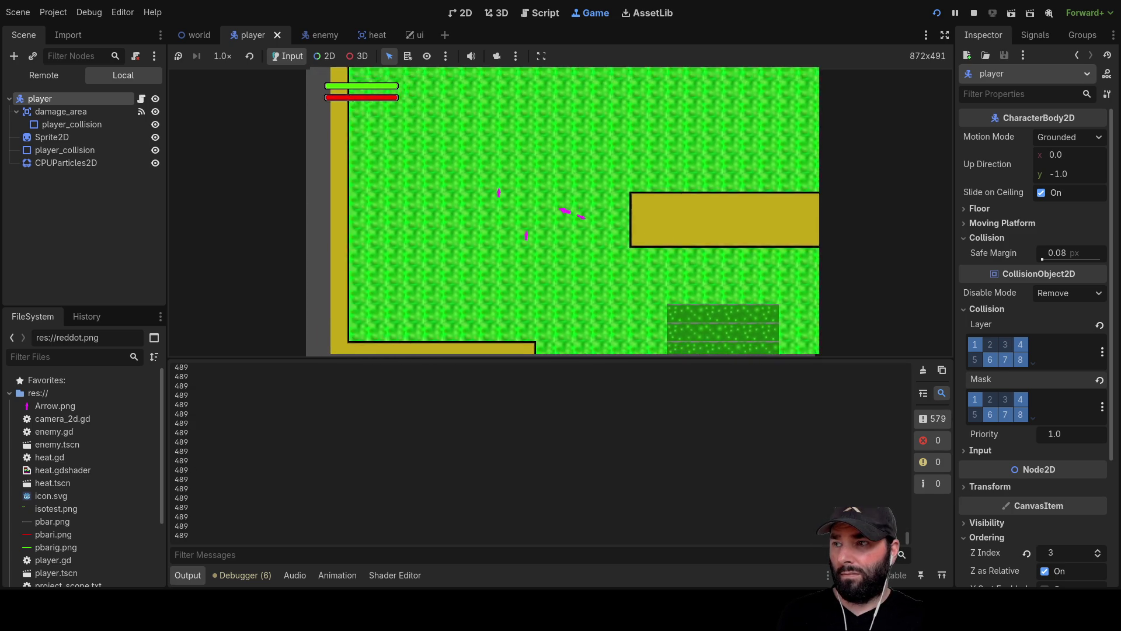
{"action": "key", "text": "Right"}
{"action": "key", "text": "Down"}
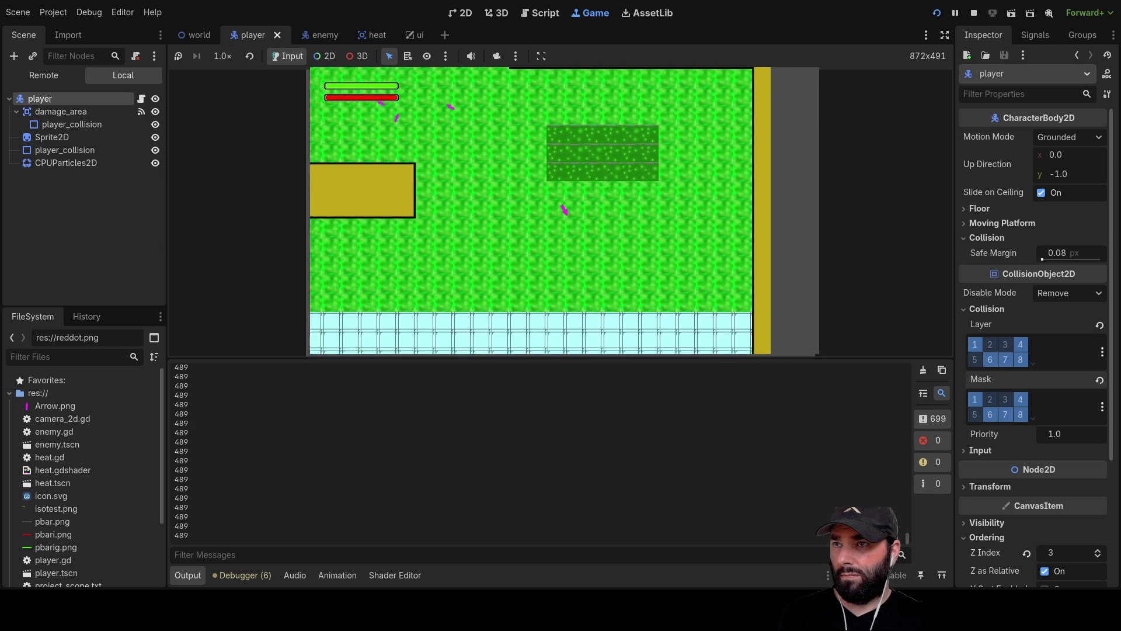
{"action": "key", "text": "Left"}
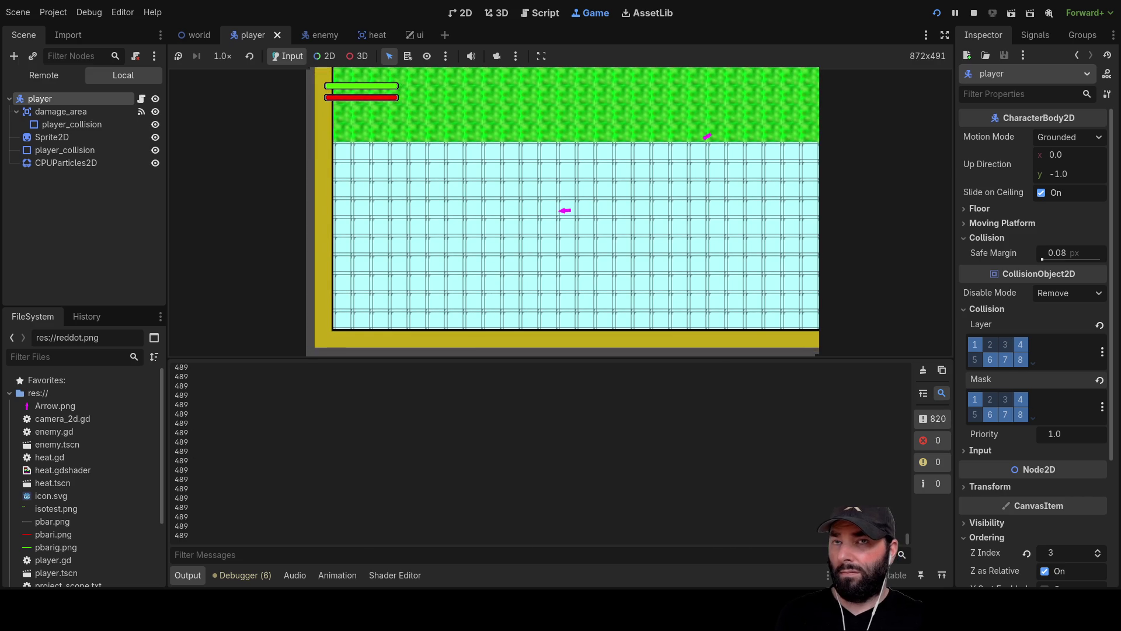
{"action": "key", "text": "F8"}
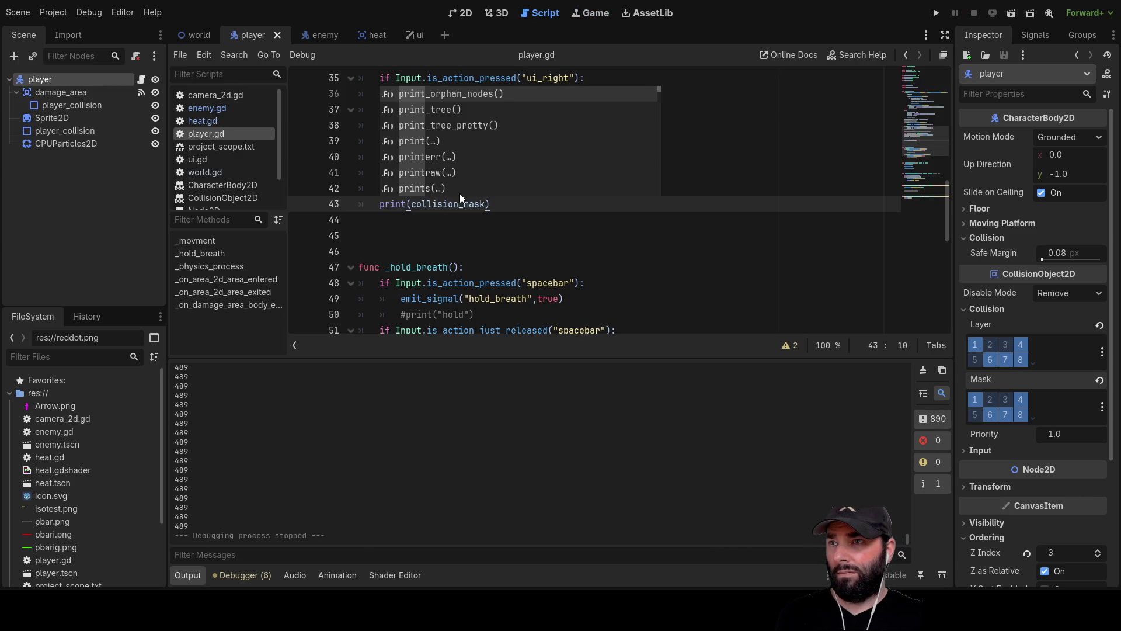
Delete the print(collision_mask) line from line 43 of player.gd
{"action": "left_click", "coordinate": [449, 204]}
{"action": "left_click", "coordinate": [492, 205]}
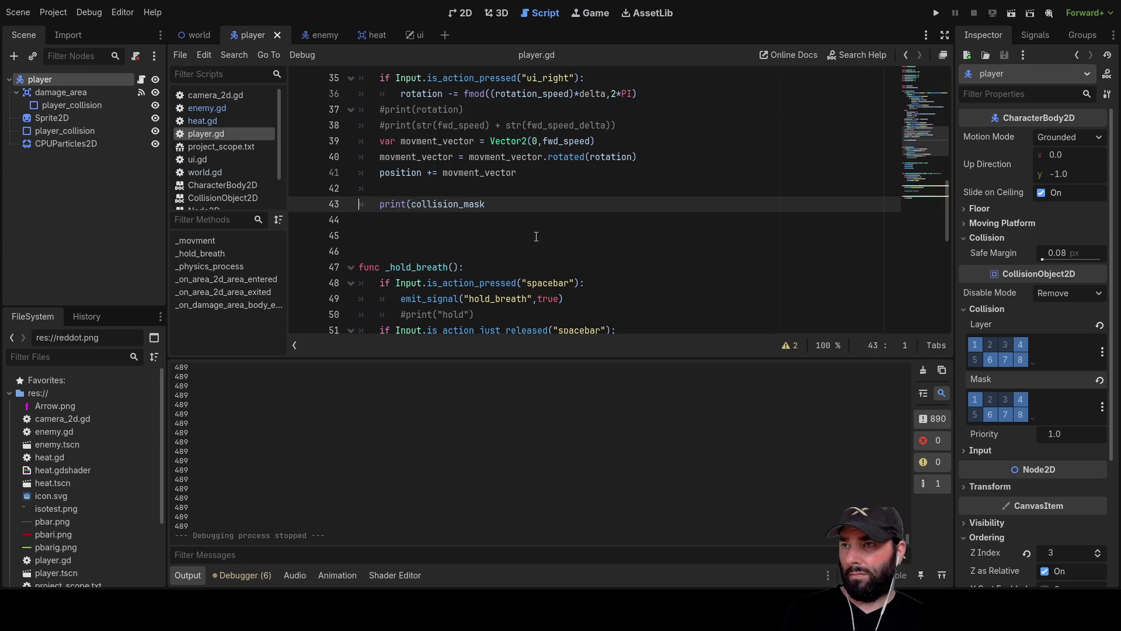
{"action": "key", "text": "Delete"}
{"action": "key", "text": "Delete"}
{"action": "key", "text": "Delete"}
{"action": "key", "text": "Right"}
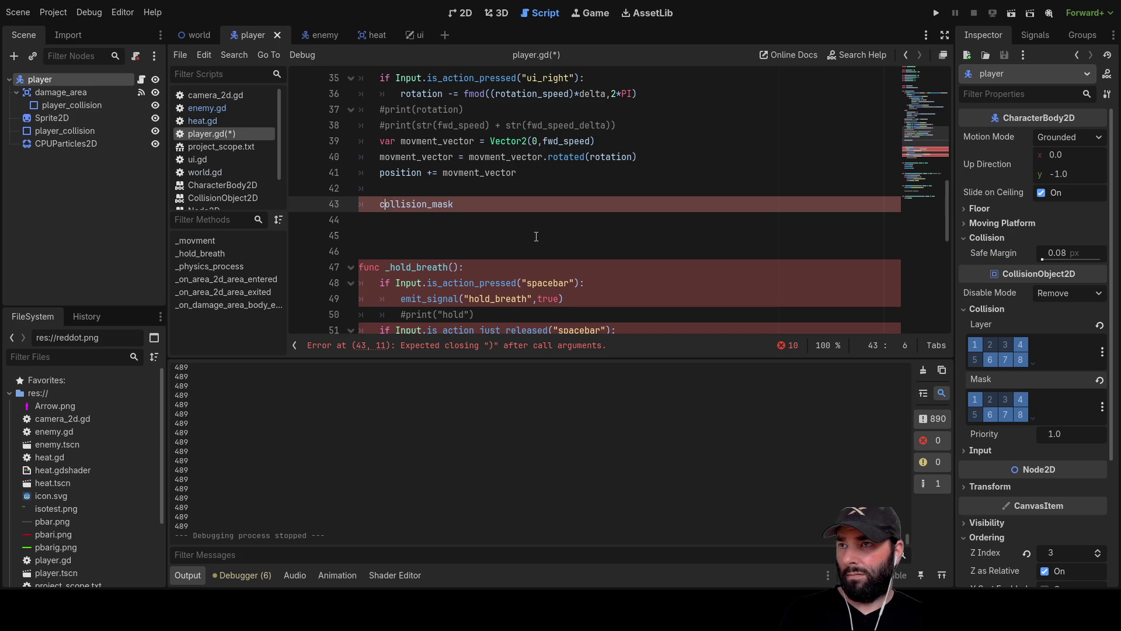
{"action": "key", "text": "Right"}
{"action": "key", "text": "Right"}
{"action": "key", "text": "Right"}
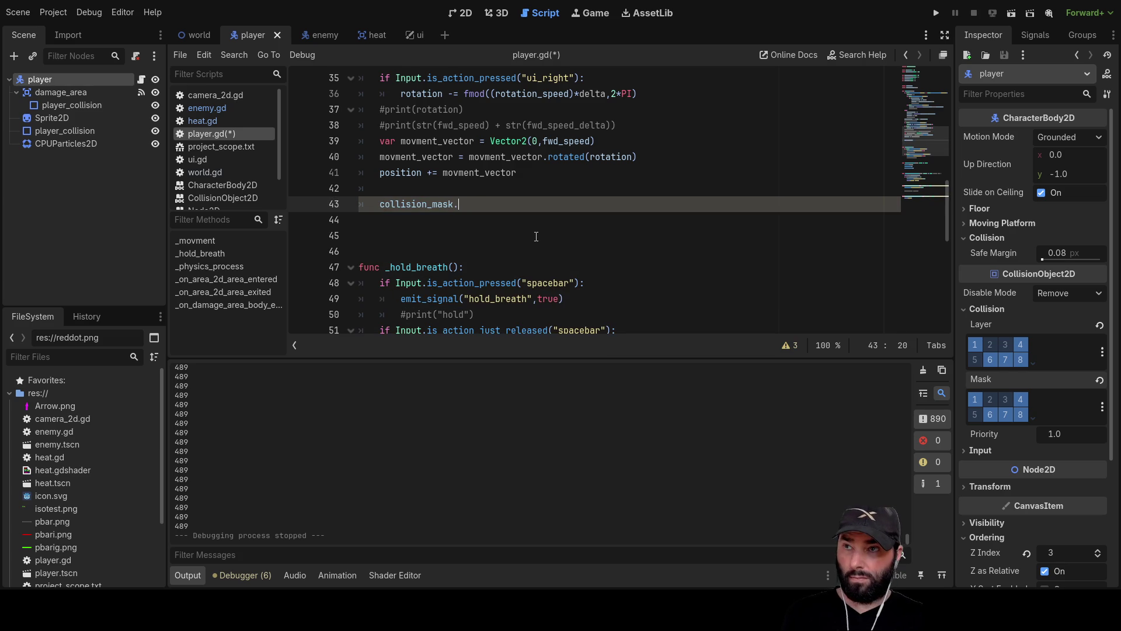
{"action": "key", "text": "BackSpace"}
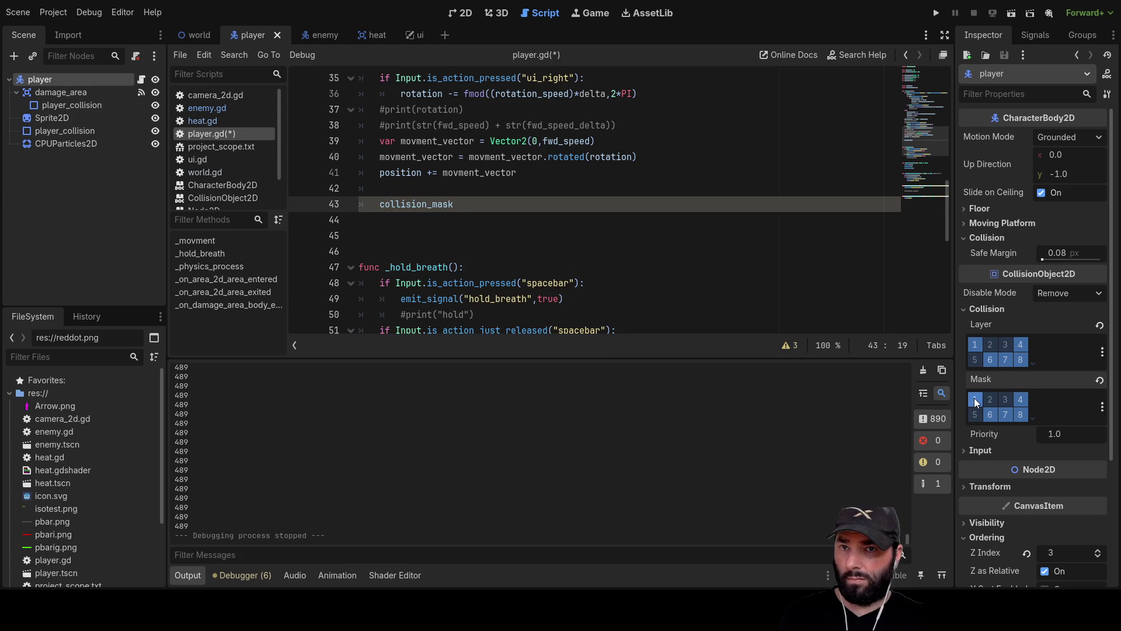
{"action": "key", "text": "BackSpace"}
{"action": "key", "text": "BackSpace"}
{"action": "key", "text": "BackSpace"}
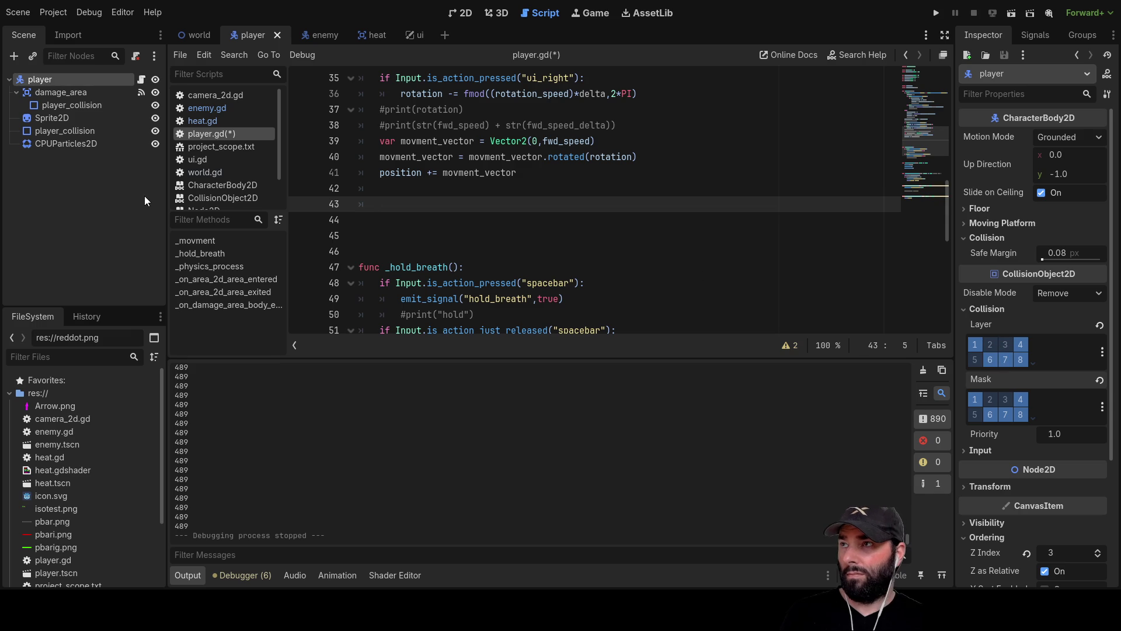
Check the player's Signals list, then scroll down and select the _on_damage_area_body_entered handler
{"action": "left_click", "coordinate": [1037, 36]}
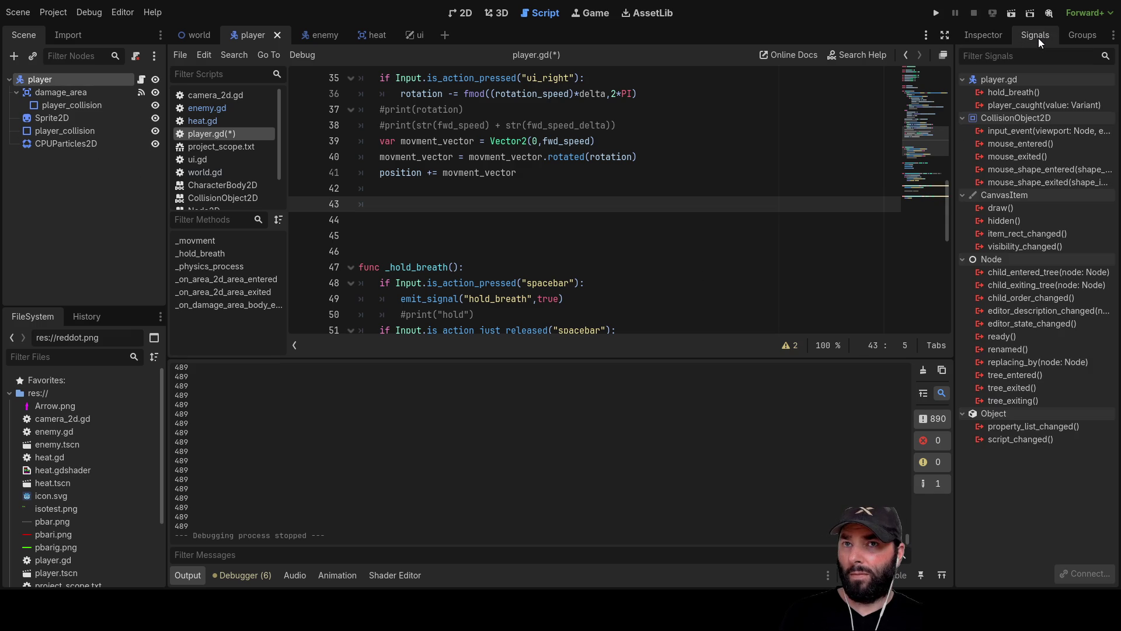
{"action": "left_click", "coordinate": [985, 37]}
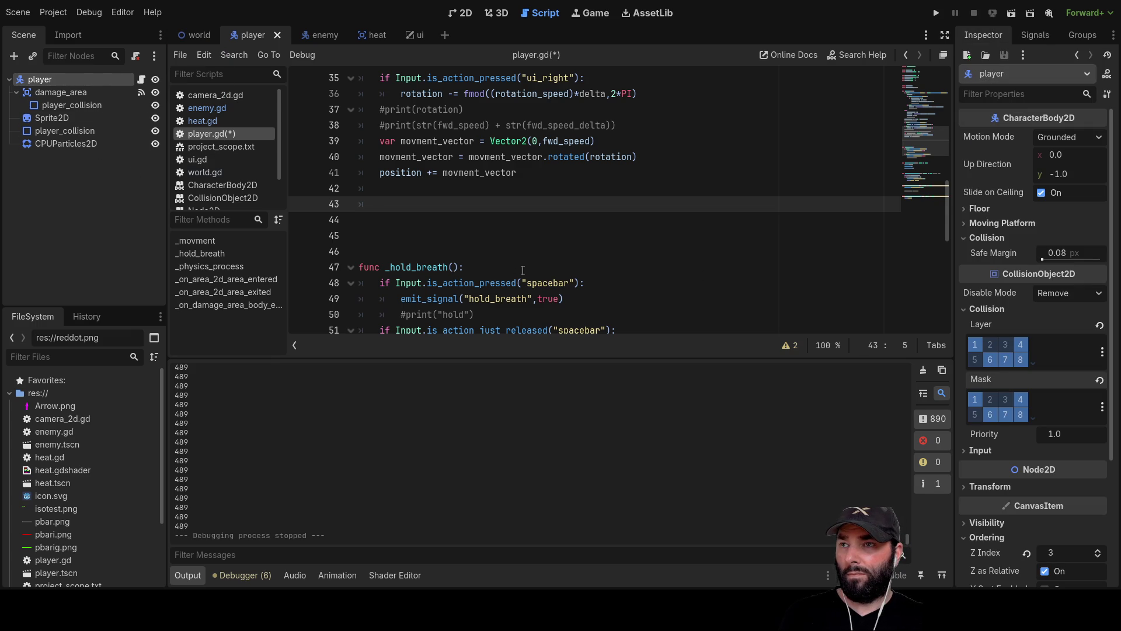
{"action": "scroll", "coordinate": [540, 205], "scroll_direction": "down", "scroll_amount": 8}
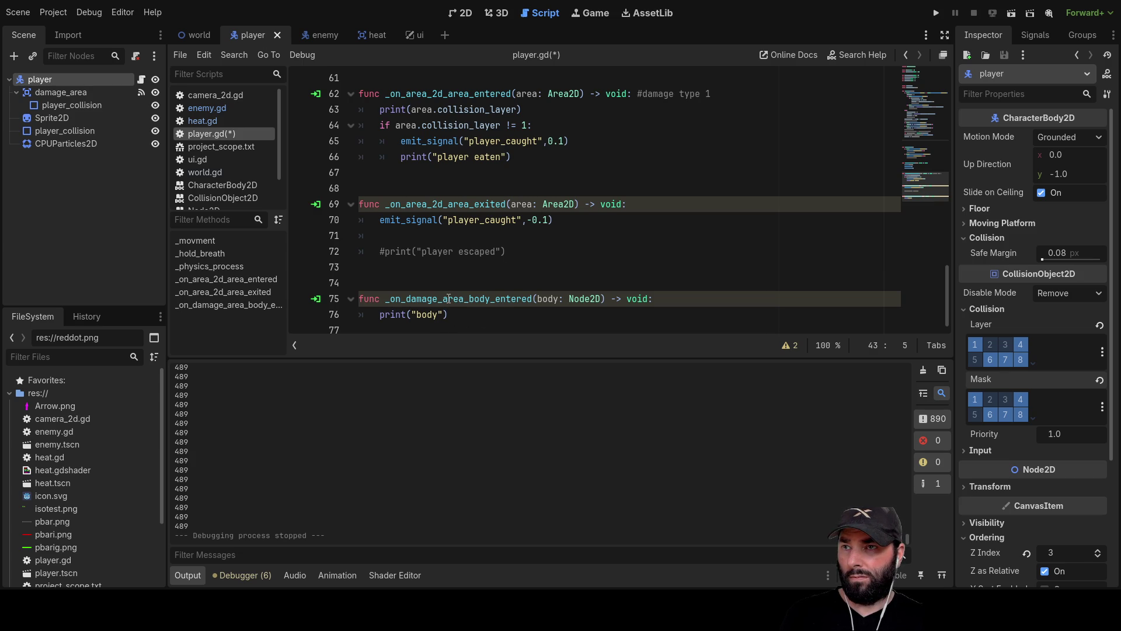
{"action": "double_click", "coordinate": [449, 298]}
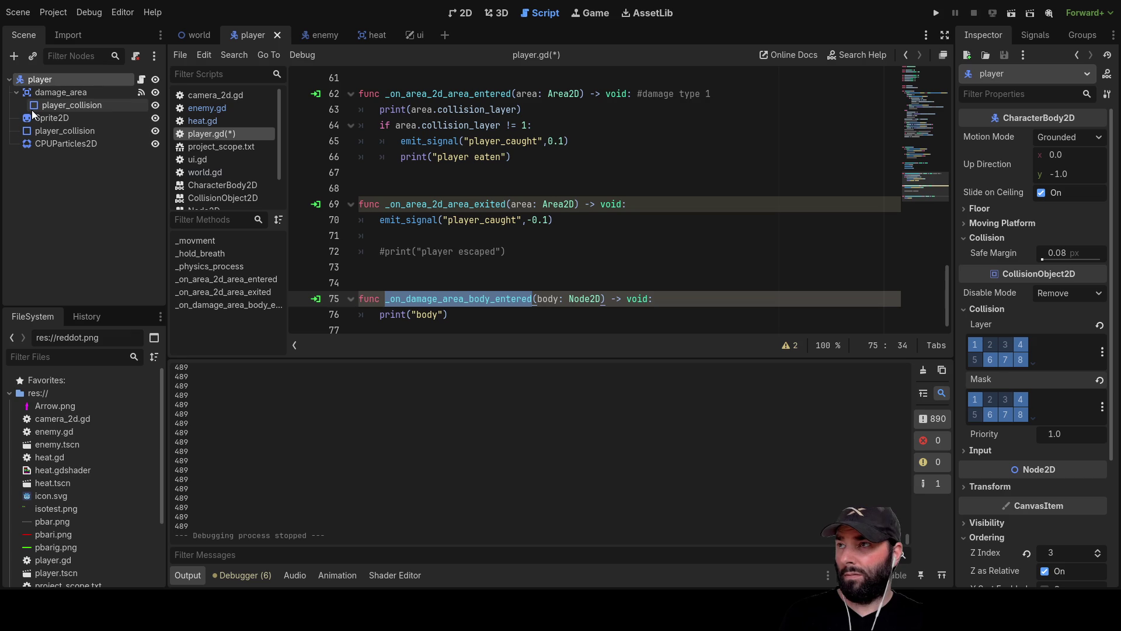
{"action": "left_click", "coordinate": [69, 93]}
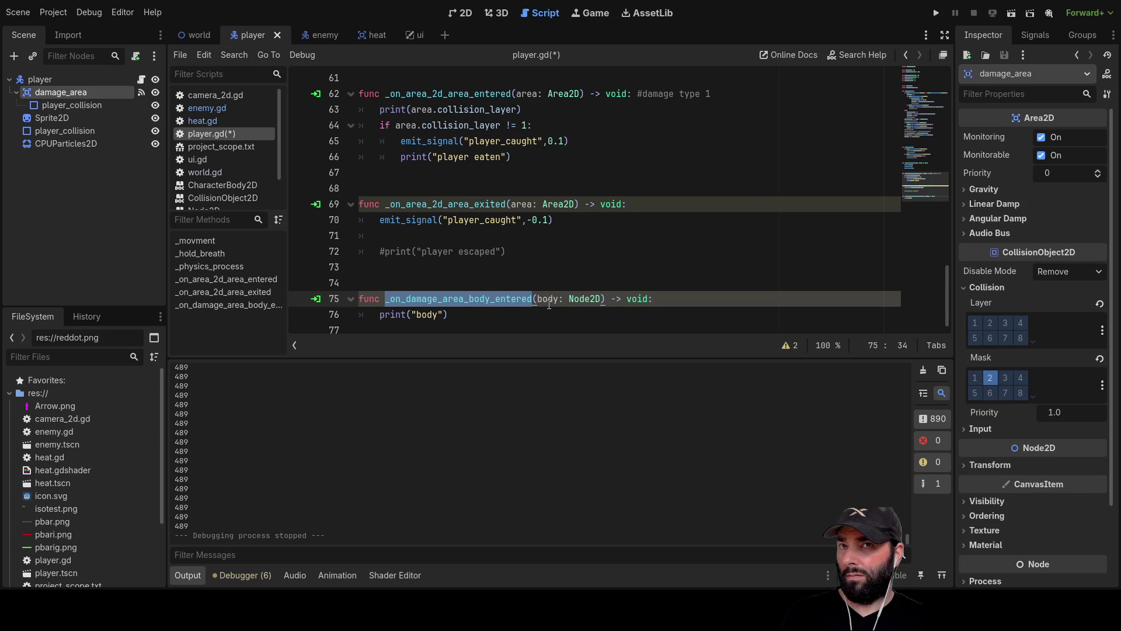
{"action": "left_click", "coordinate": [1028, 34]}
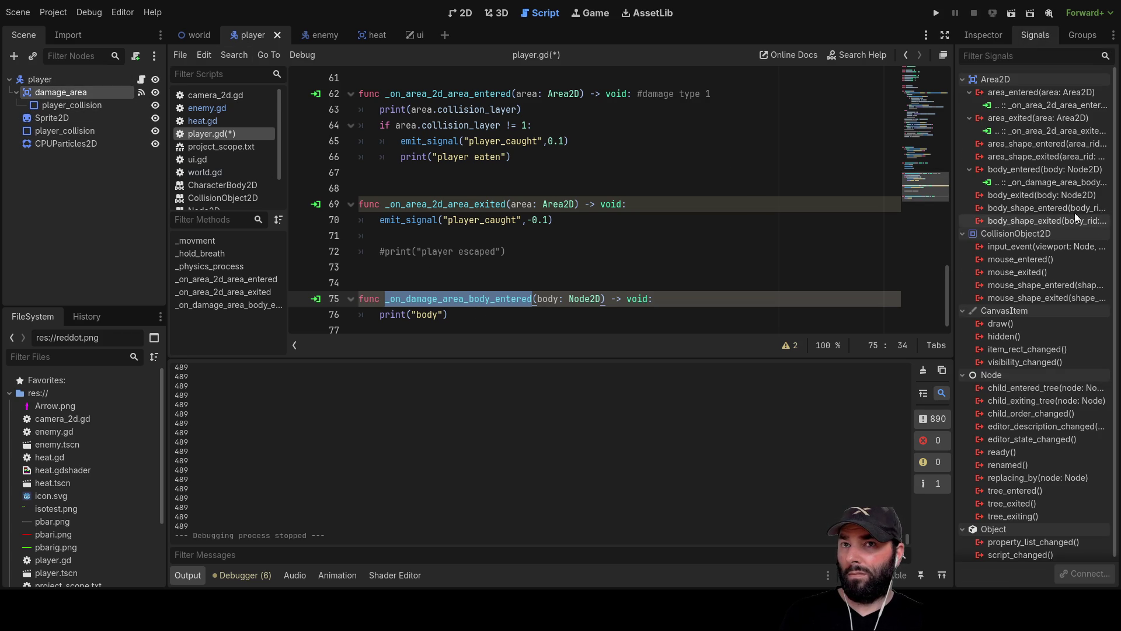
{"action": "left_click", "coordinate": [1018, 172]}
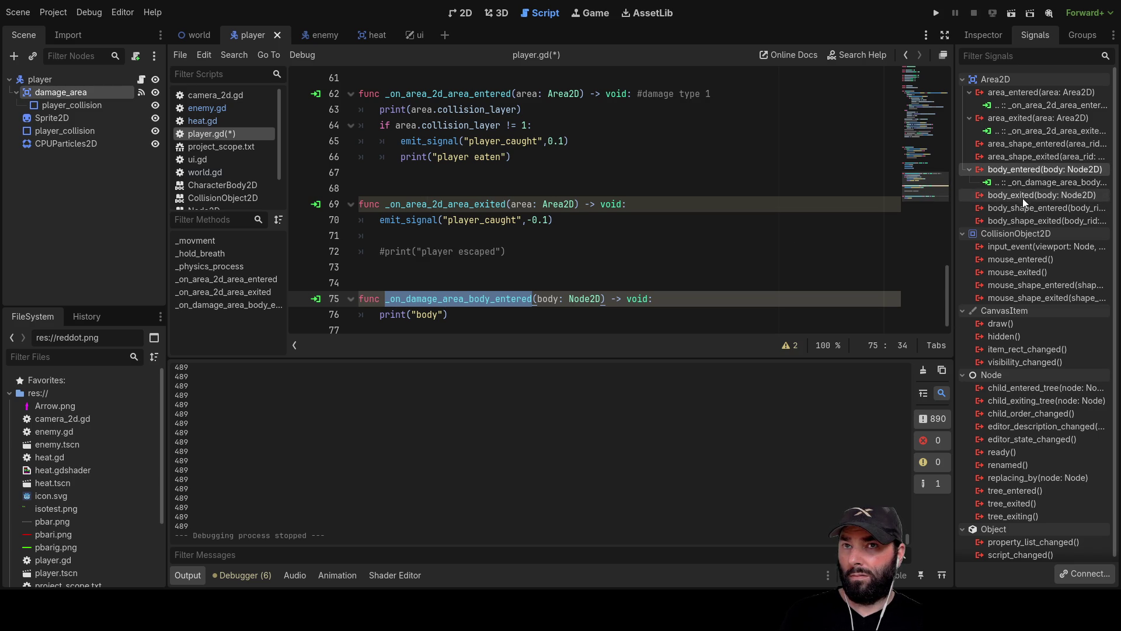
{"action": "left_click", "coordinate": [1005, 118]}
{"action": "left_click", "coordinate": [1007, 129]}
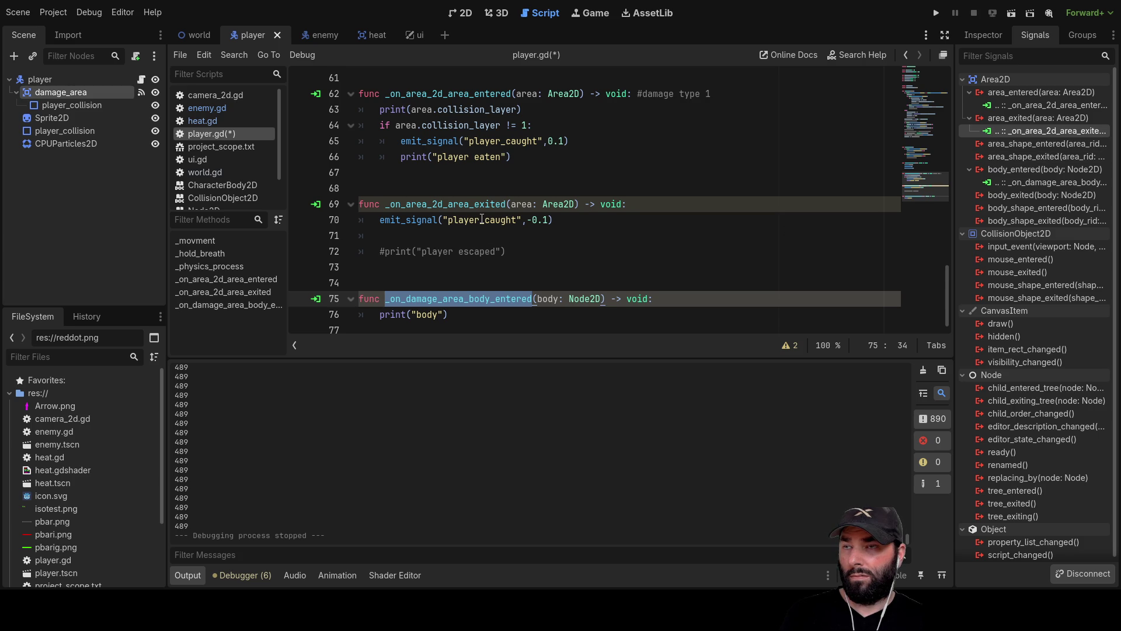
{"action": "left_click", "coordinate": [379, 221]}
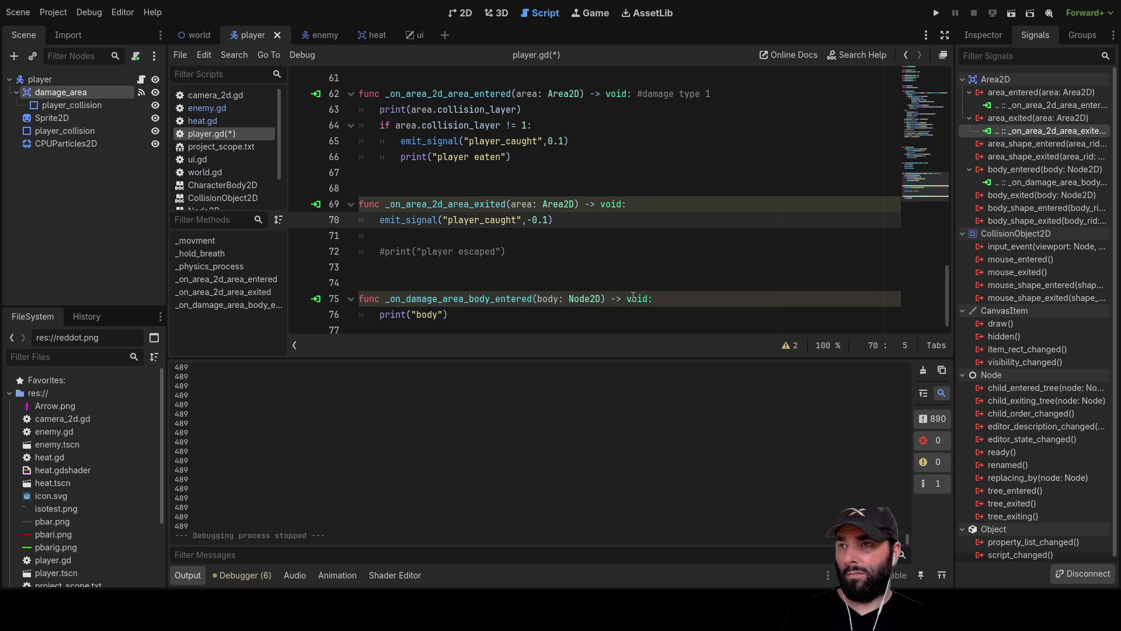
Add a print(area) line above emit_signal in the area-exited handler
{"action": "key", "text": "ctrl+shift+Return"}
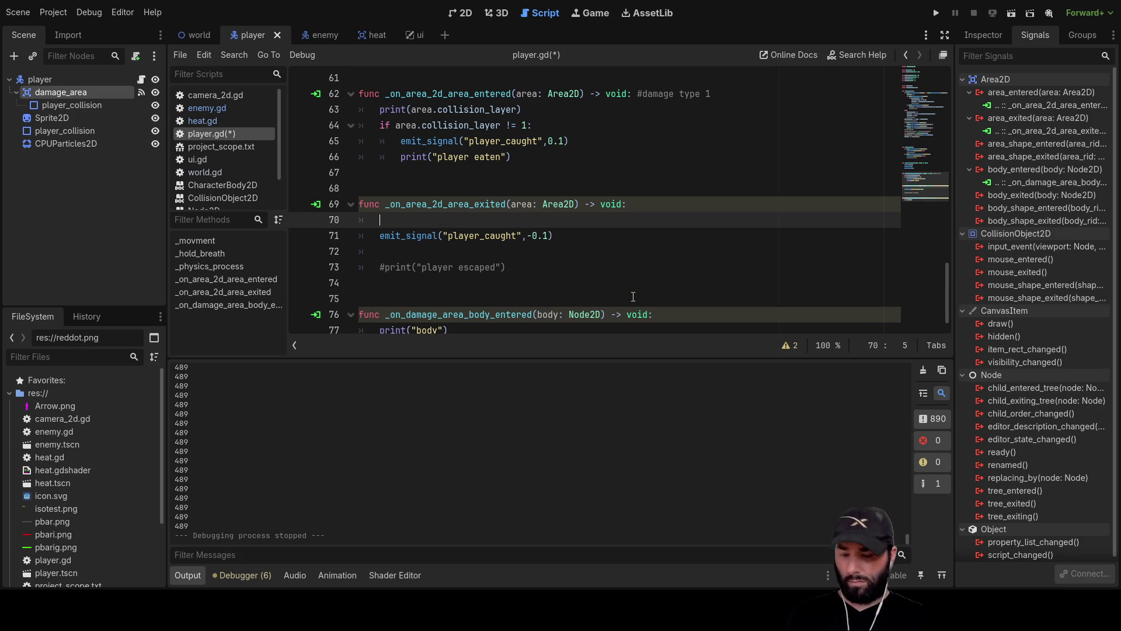
{"action": "type", "text": "print"}
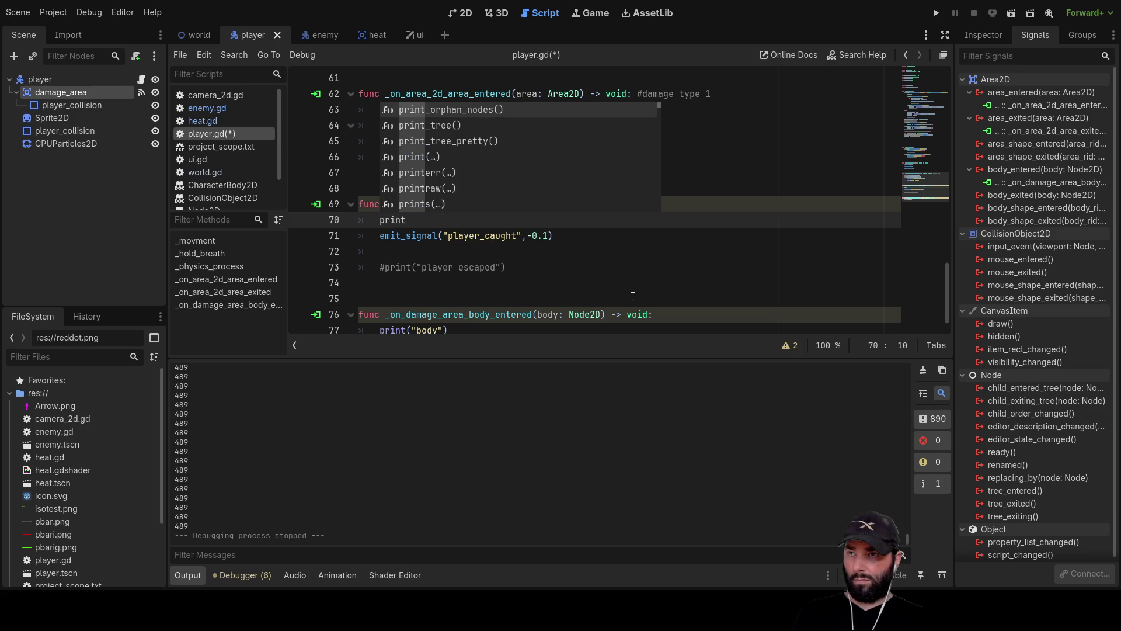
{"action": "type", "text": "()"}
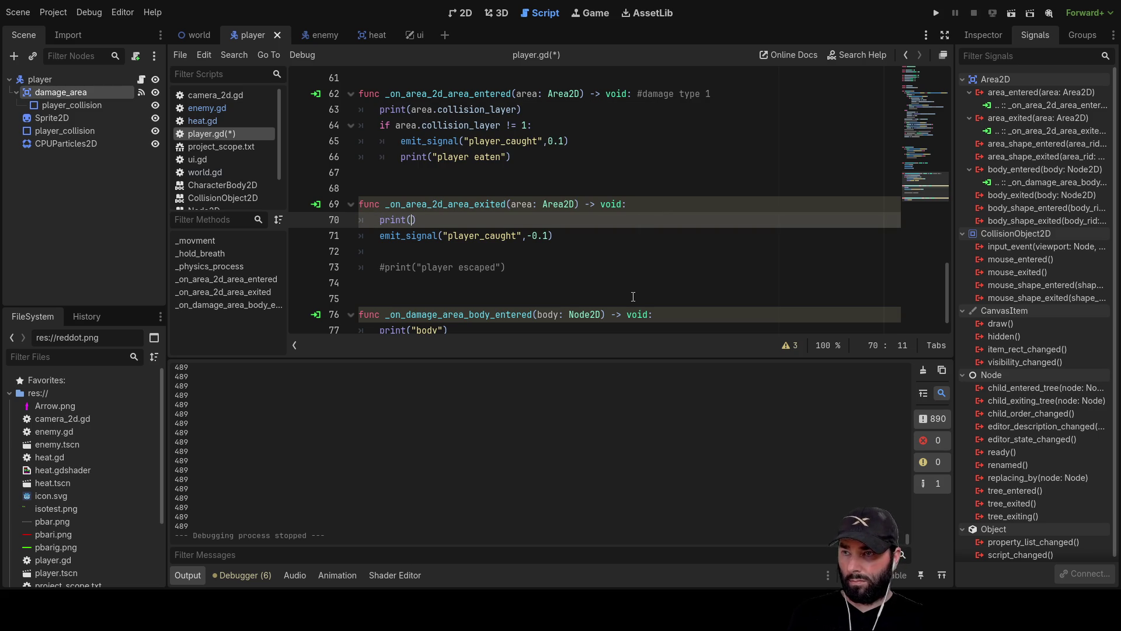
{"action": "type", "text": "area"}
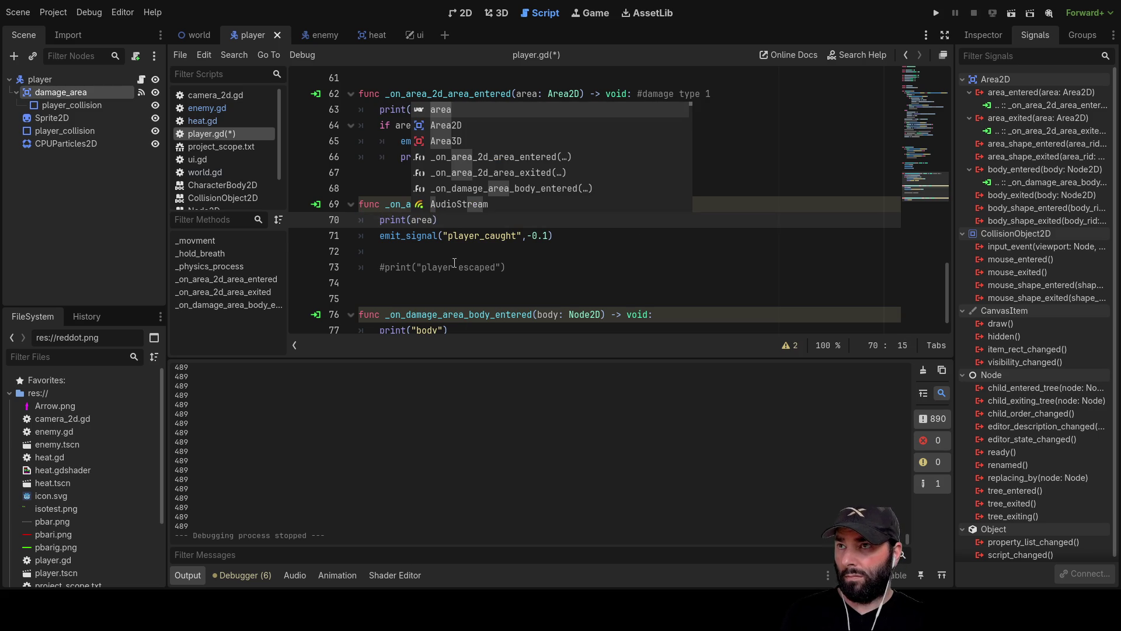
{"action": "key", "text": "Escape"}
{"action": "key", "text": "Down"}
{"action": "key", "text": "Down"}
Delete _on_damage_area_body_entered, disconnect its body_entered signal, and run the project
{"action": "scroll", "coordinate": [433, 312], "scroll_direction": "down", "scroll_amount": 1}
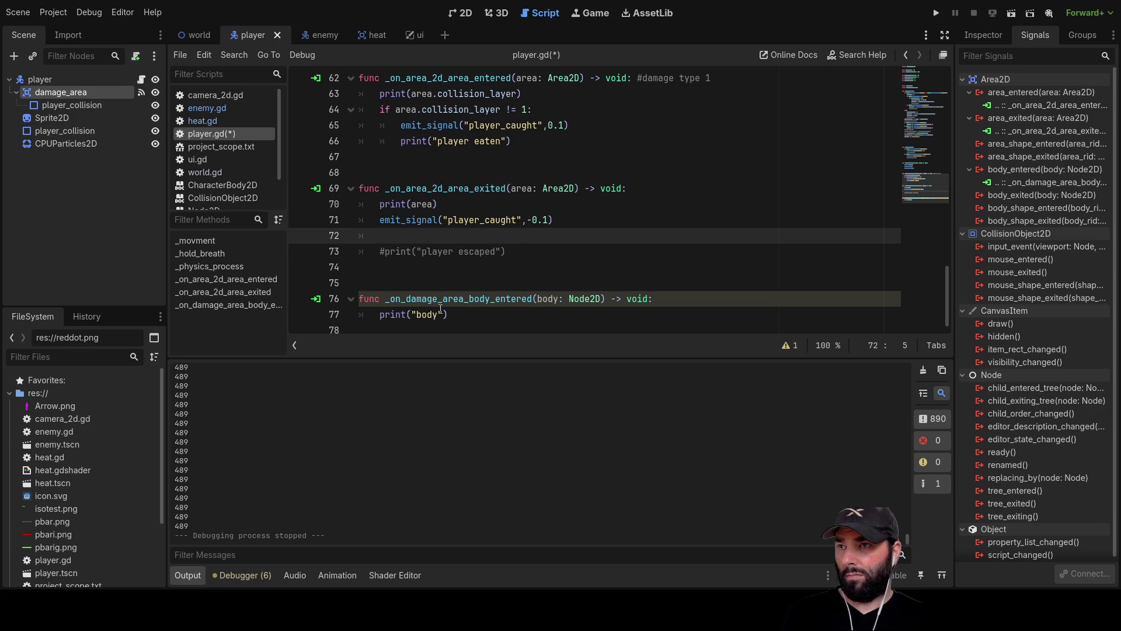
{"action": "left_click_drag", "start_coordinate": [456, 315], "coordinate": [269, 293]}
{"action": "key", "text": "BackSpace"}
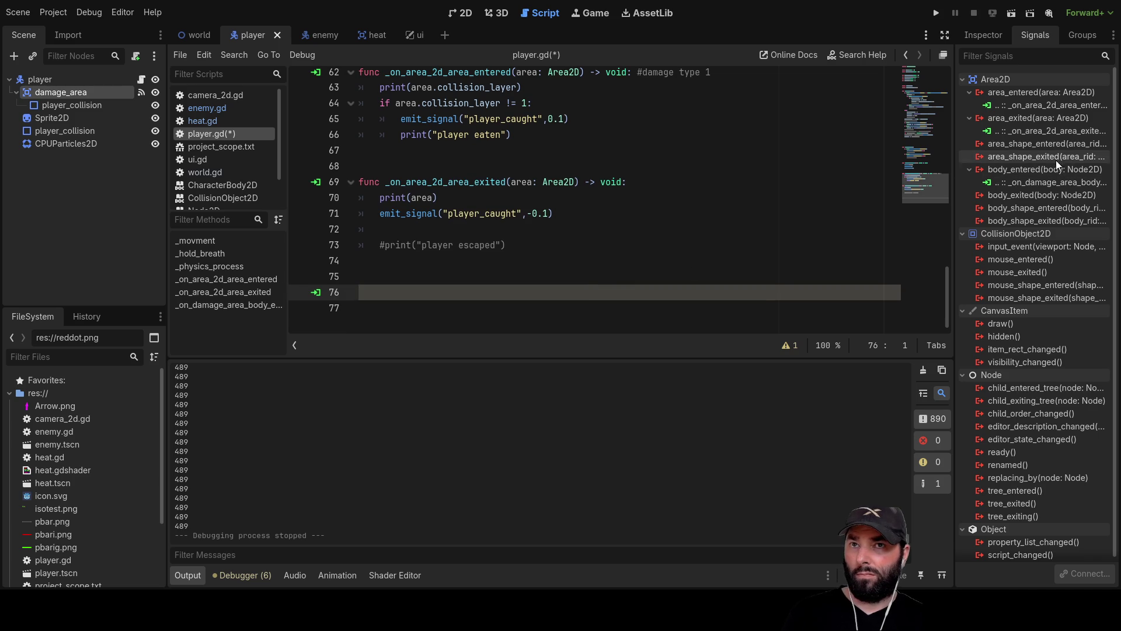
{"action": "left_click", "coordinate": [1056, 182]}
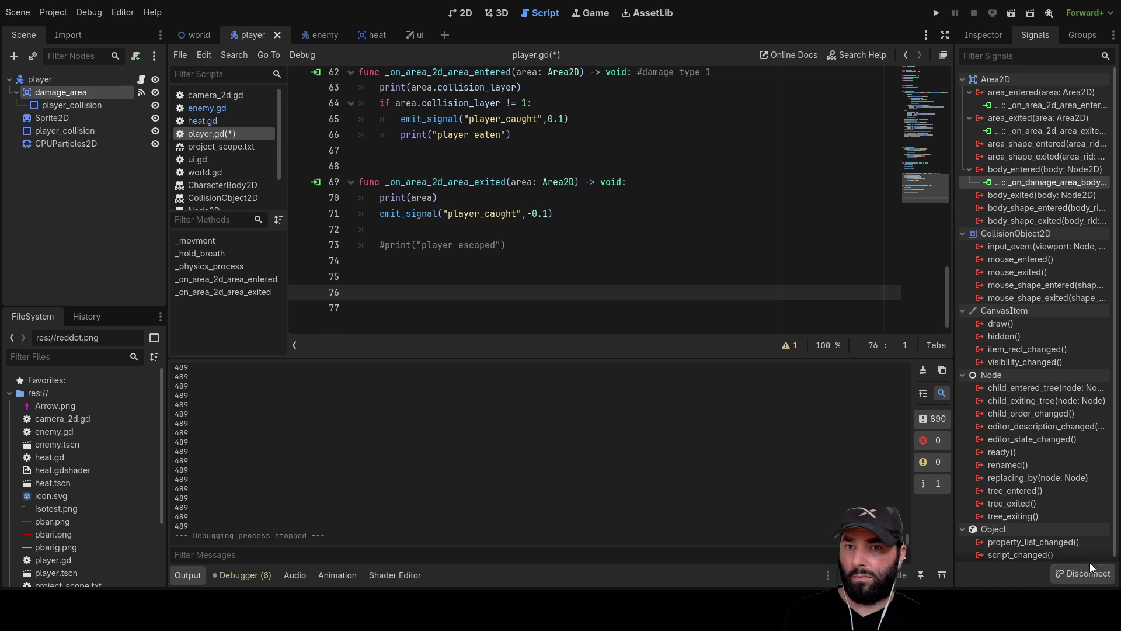
{"action": "left_click", "coordinate": [1088, 578]}
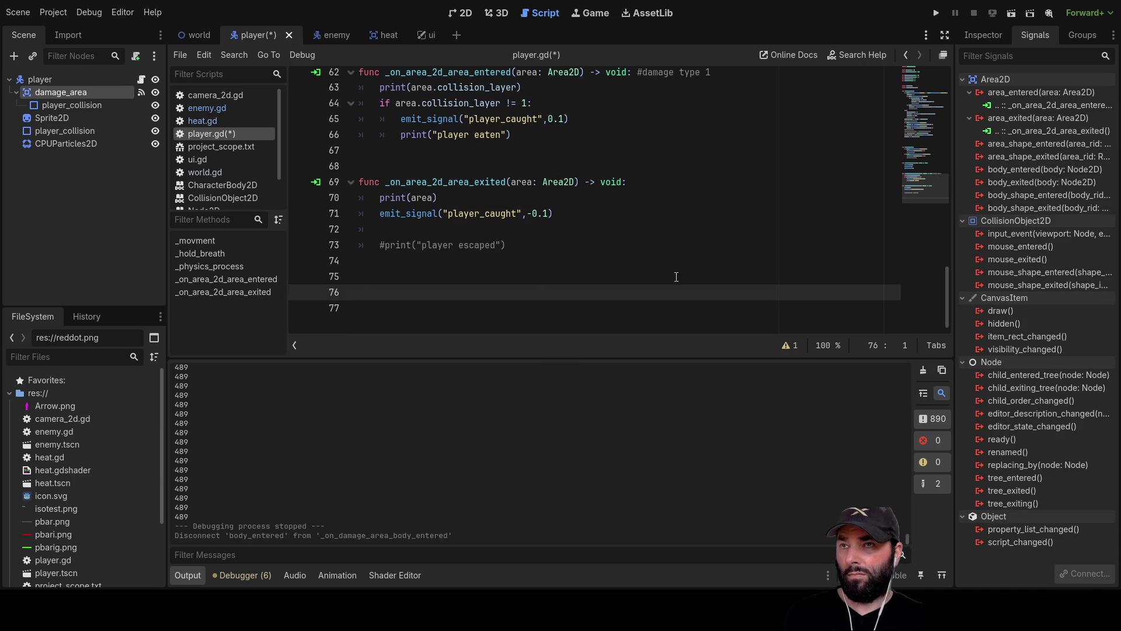
{"action": "left_click", "coordinate": [936, 12]}
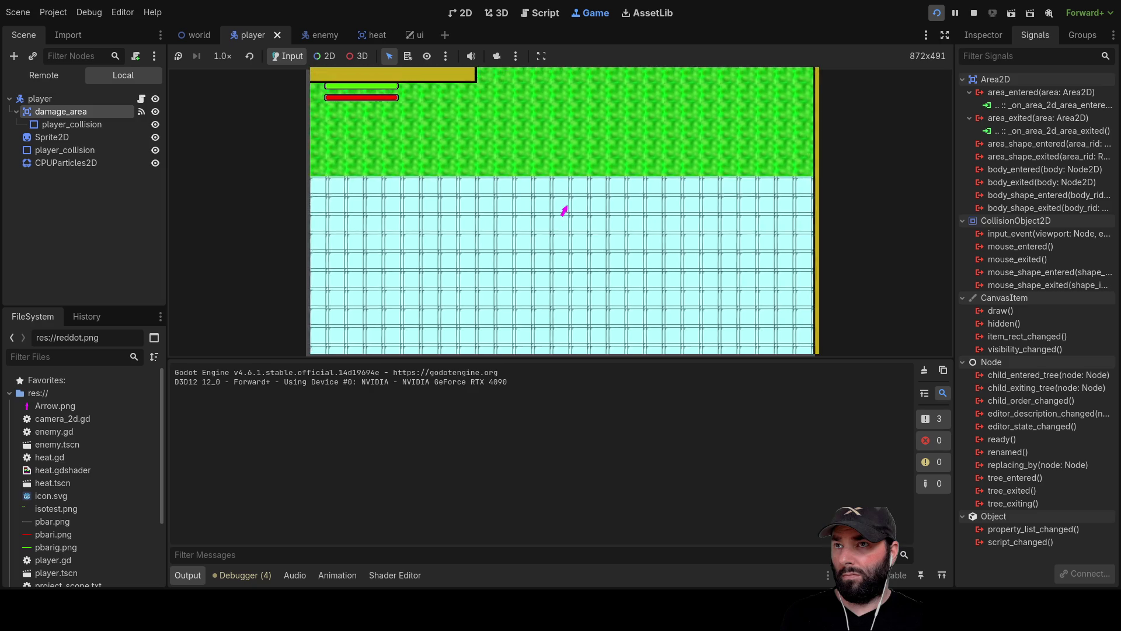
Drive the player up, left, right and down into the cyan area, then stop with F8
{"action": "key", "text": "Up"}
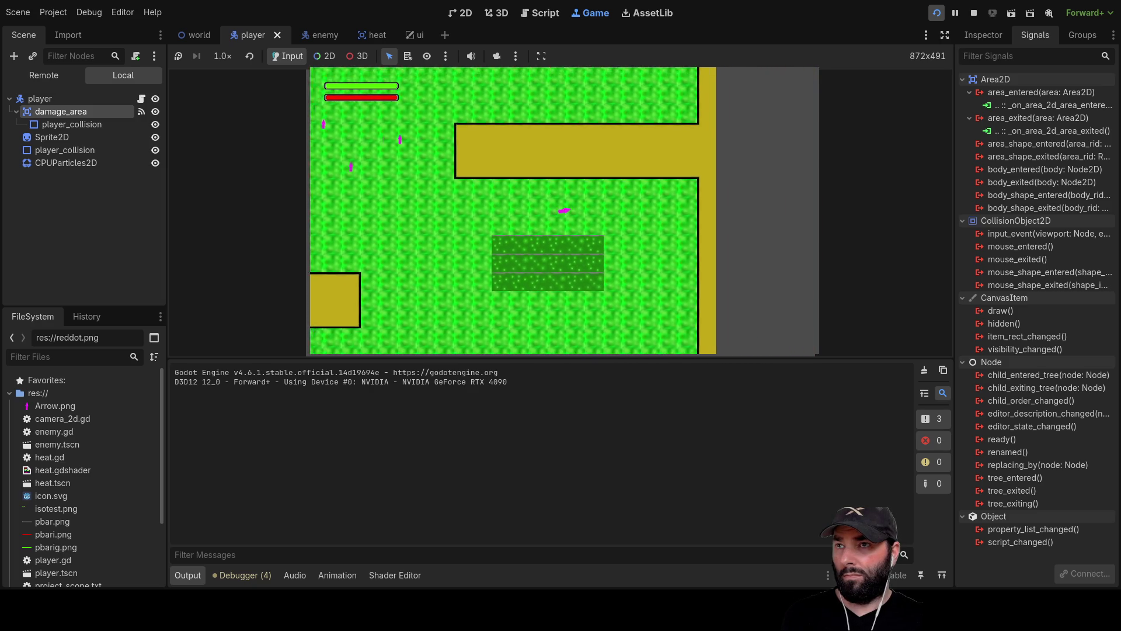
{"action": "key", "text": "Left"}
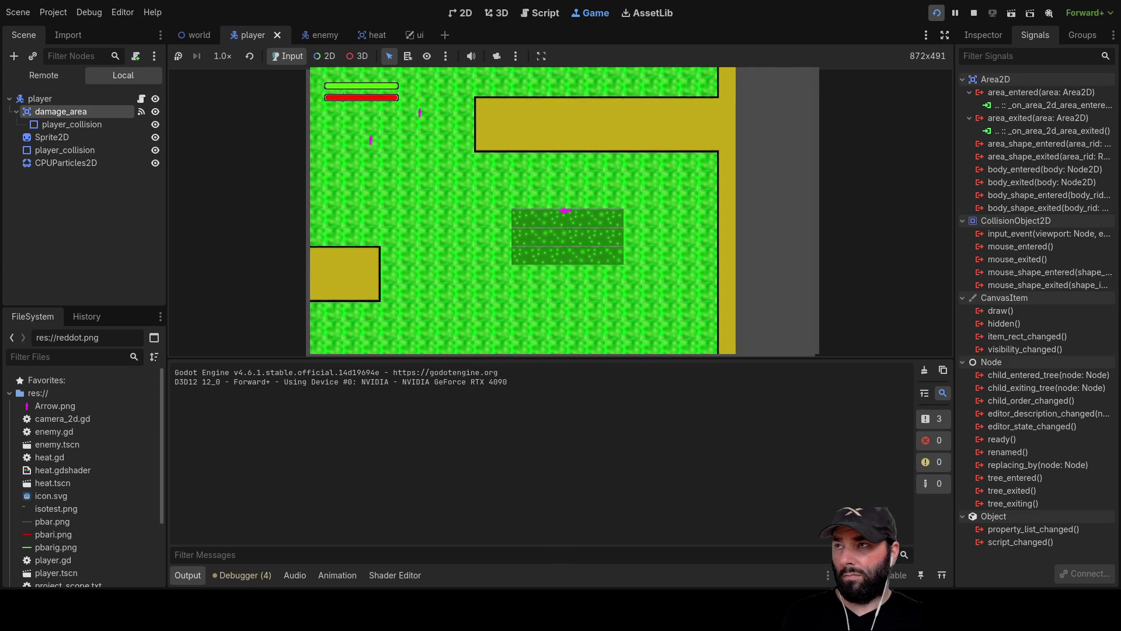
{"action": "key", "text": "Up"}
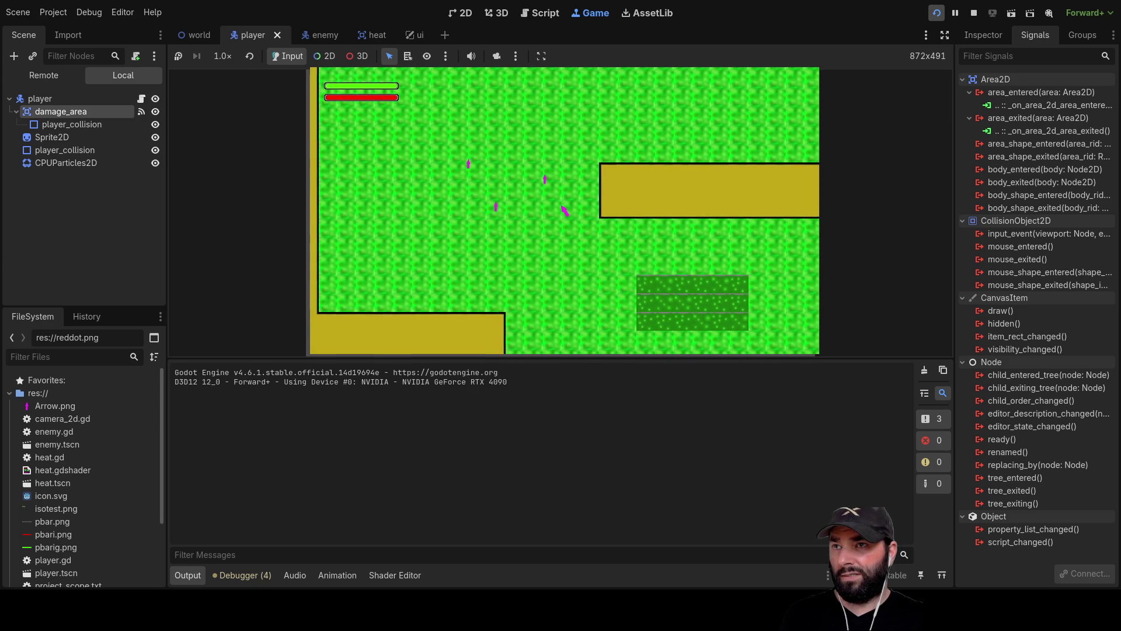
{"action": "key", "text": "Right"}
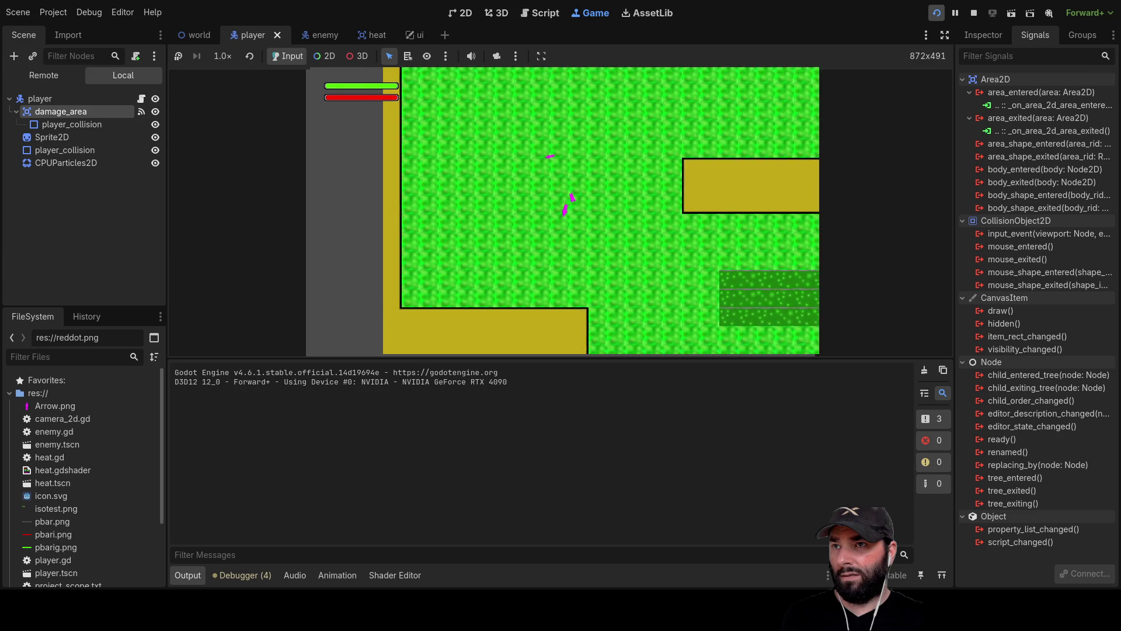
{"action": "key", "text": "Up"}
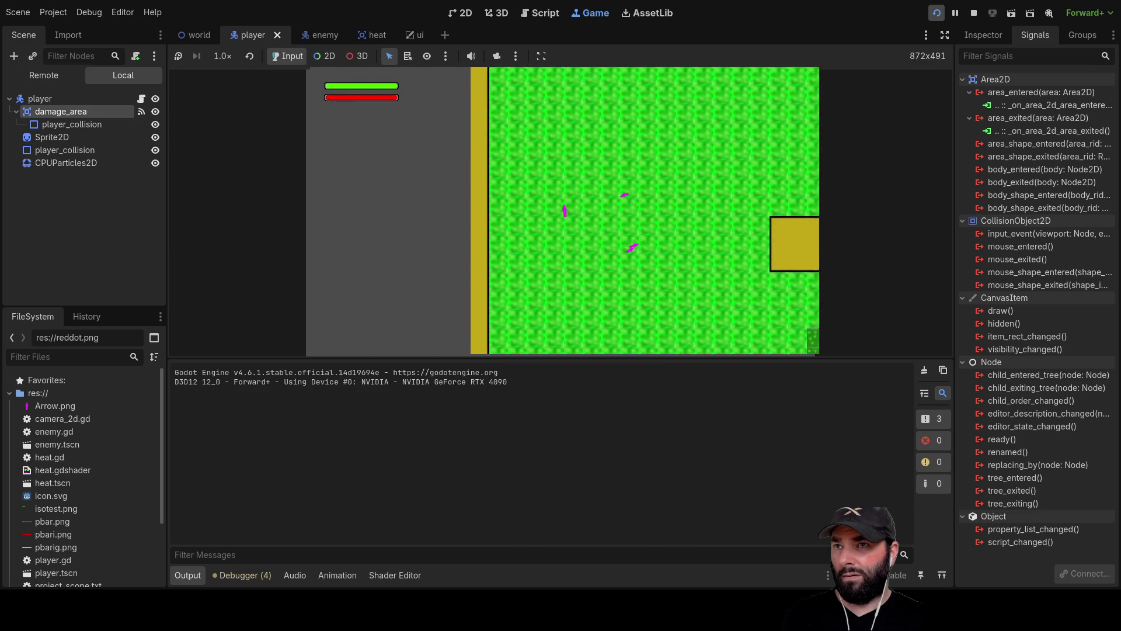
{"action": "key", "text": "Down"}
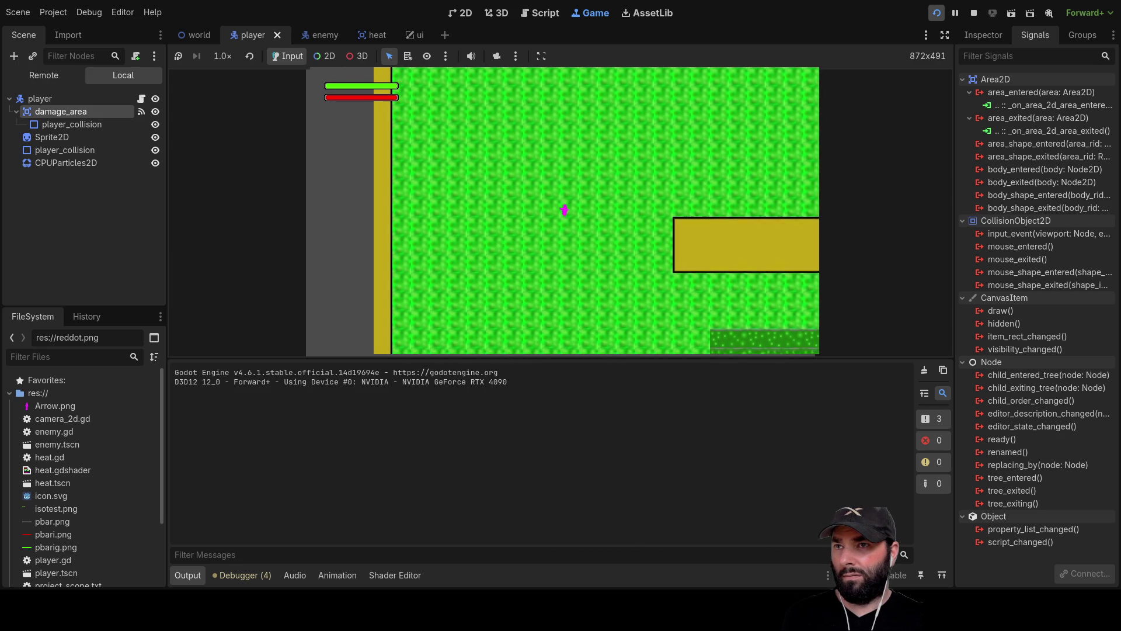
{"action": "key", "text": "Down"}
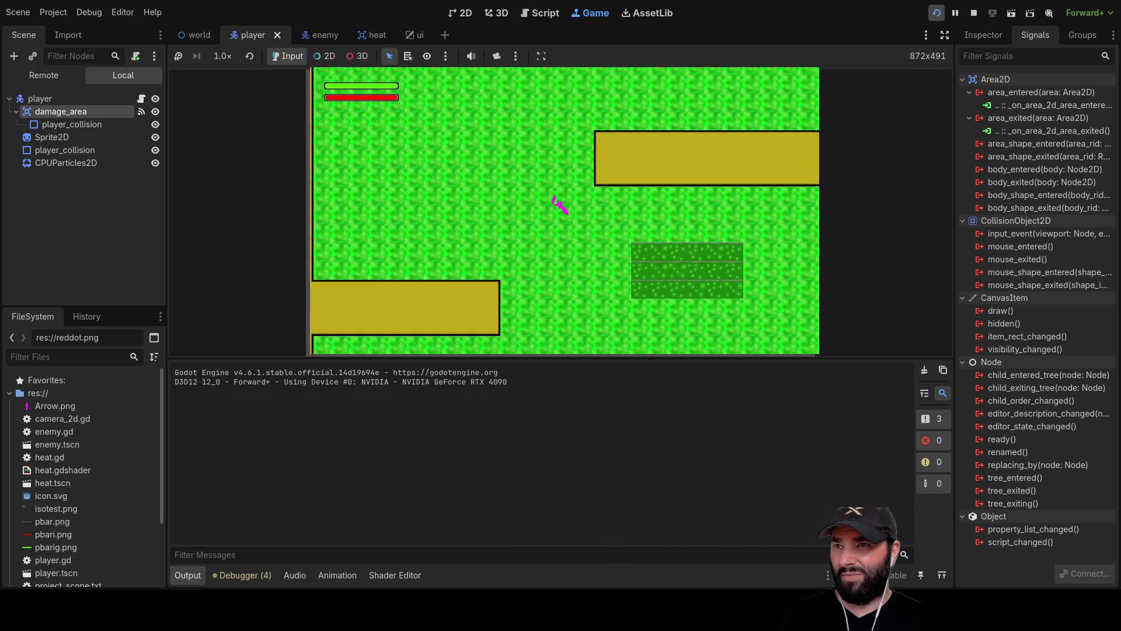
{"action": "key", "text": "Down"}
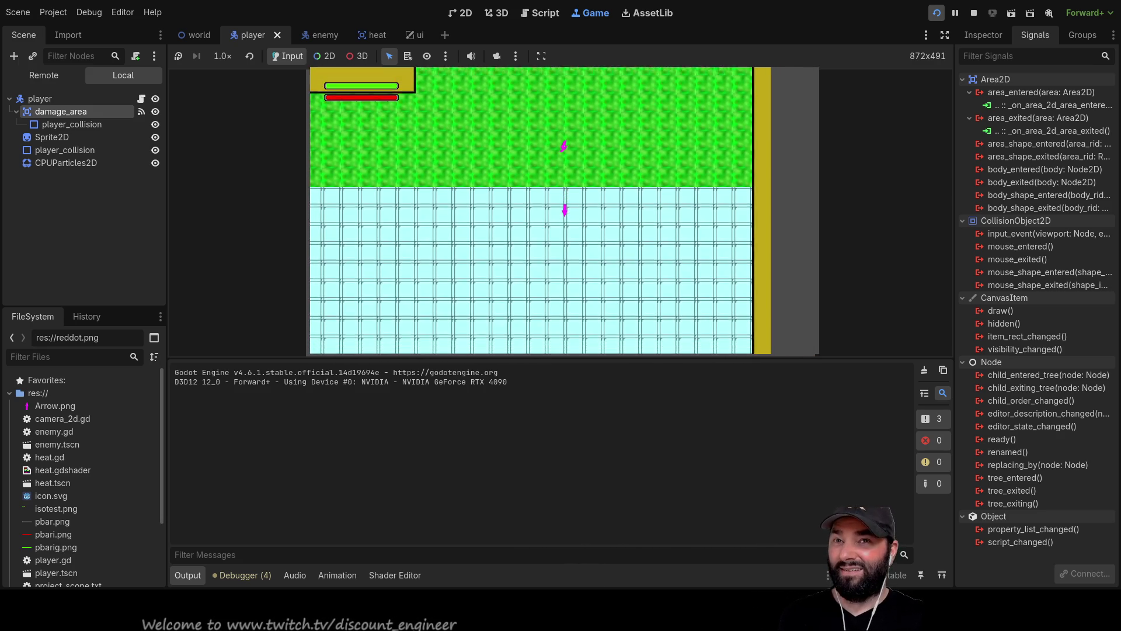
{"action": "key", "text": "F8"}
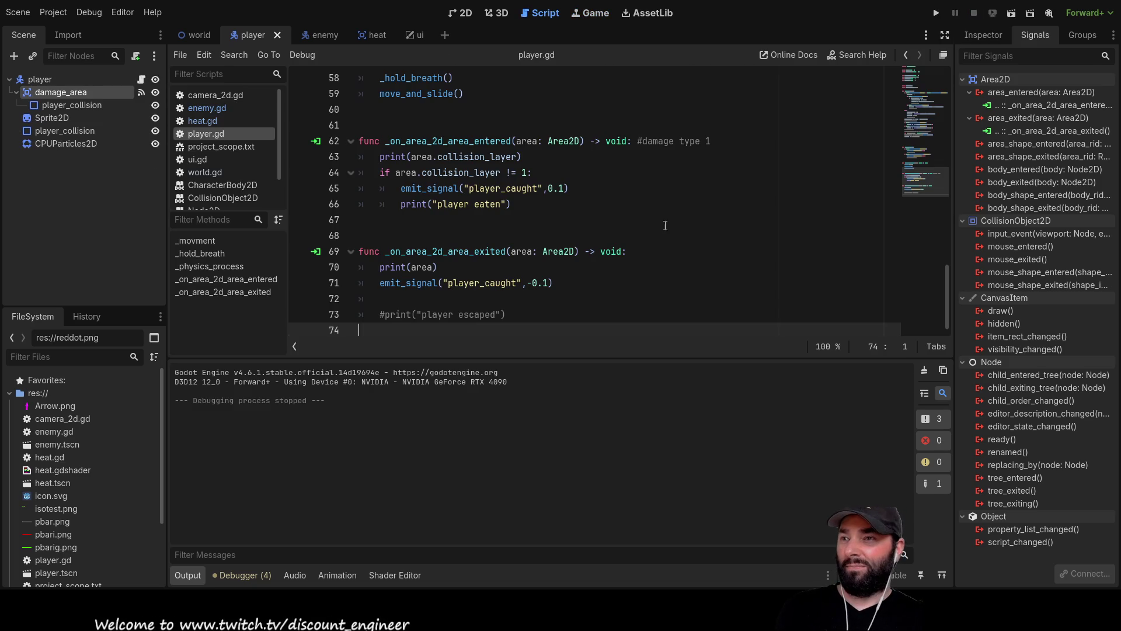
Undo and redo the body_entered handler deletion, leaving the function removed
{"action": "left_click", "coordinate": [554, 300]}
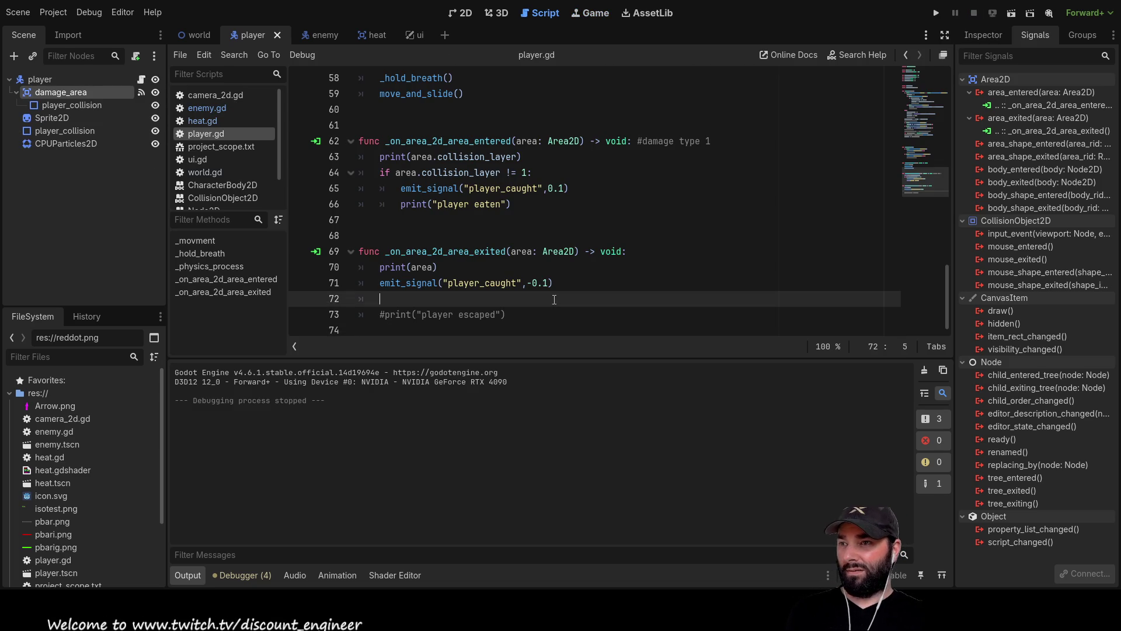
{"action": "key", "text": "ctrl+z"}
{"action": "key", "text": "ctrl+z"}
{"action": "key", "text": "ctrl+z"}
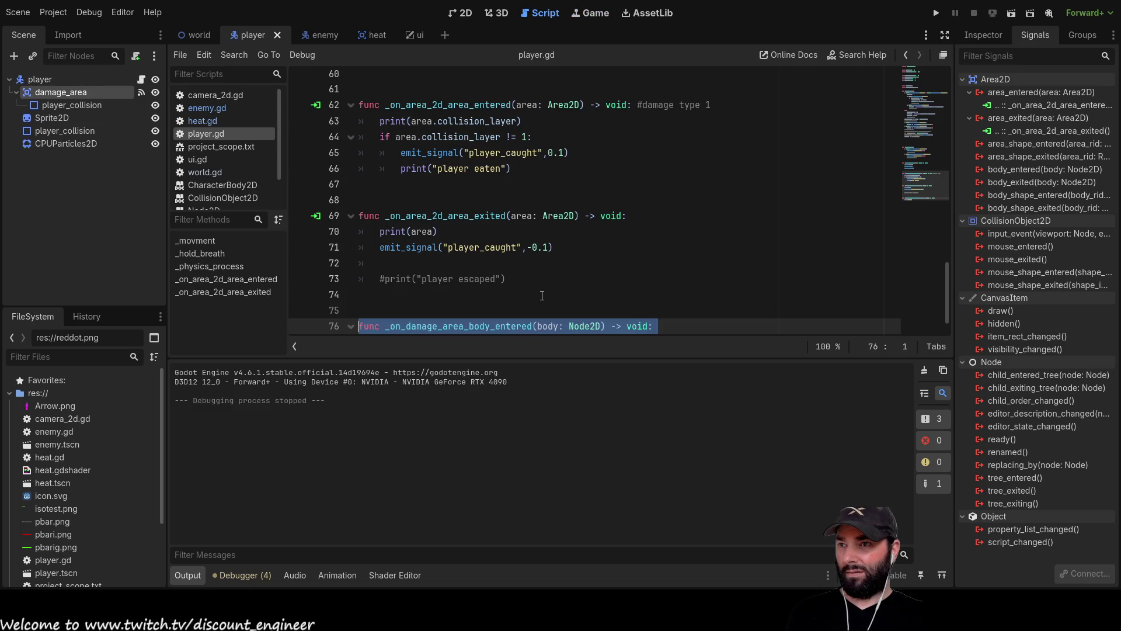
{"action": "key", "text": "ctrl+z"}
{"action": "key", "text": "ctrl+shift+z"}
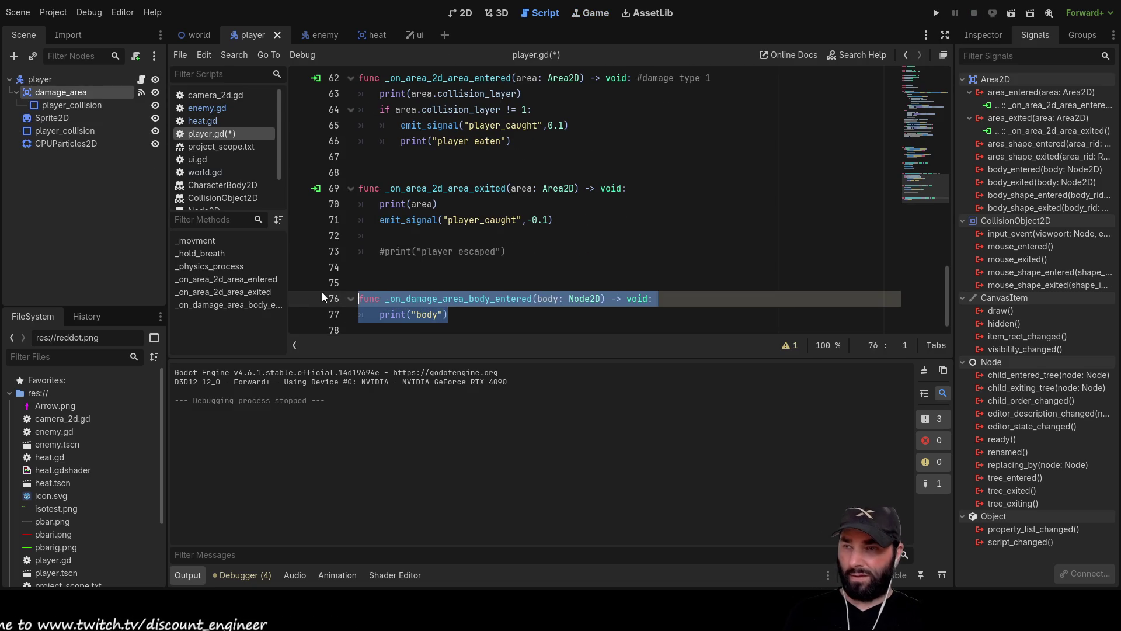
{"action": "key", "text": "Delete"}
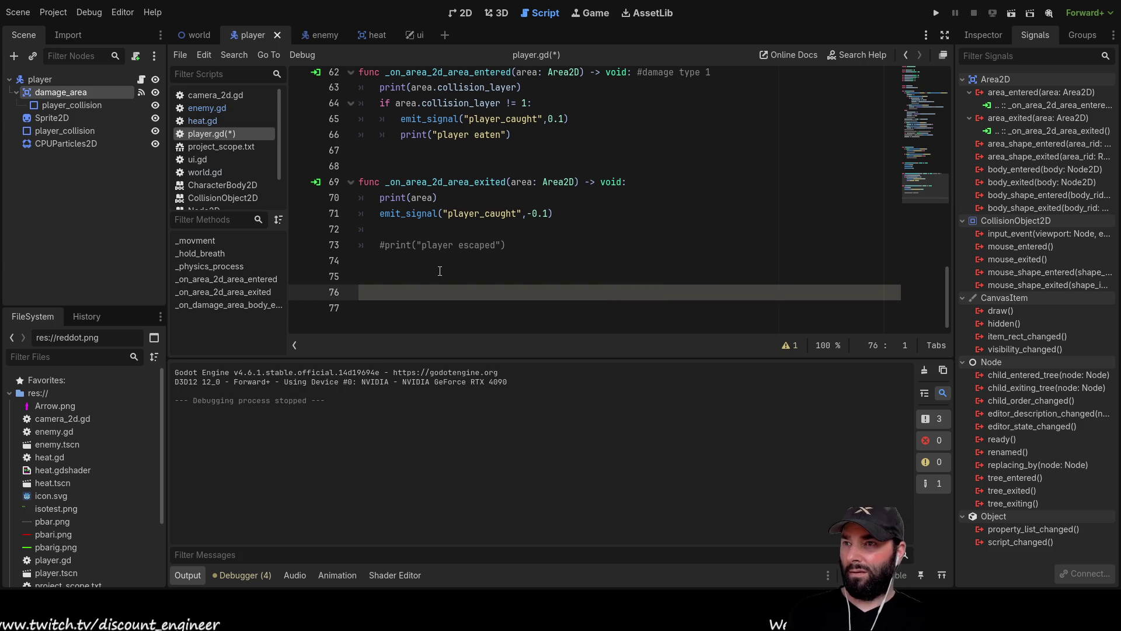
Select the _on_area_2d_area_exited function name and show damage_area's Area2D properties
{"action": "scroll", "coordinate": [484, 264], "scroll_direction": "up", "scroll_amount": 2}
{"action": "left_click", "coordinate": [412, 314]}
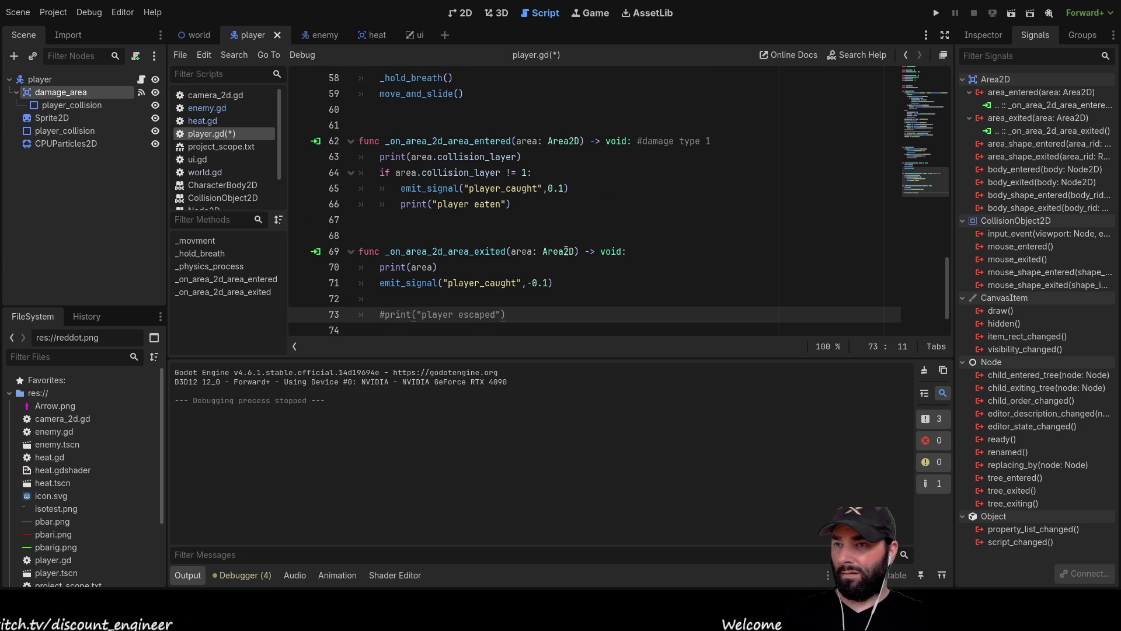
{"action": "double_click", "coordinate": [450, 251]}
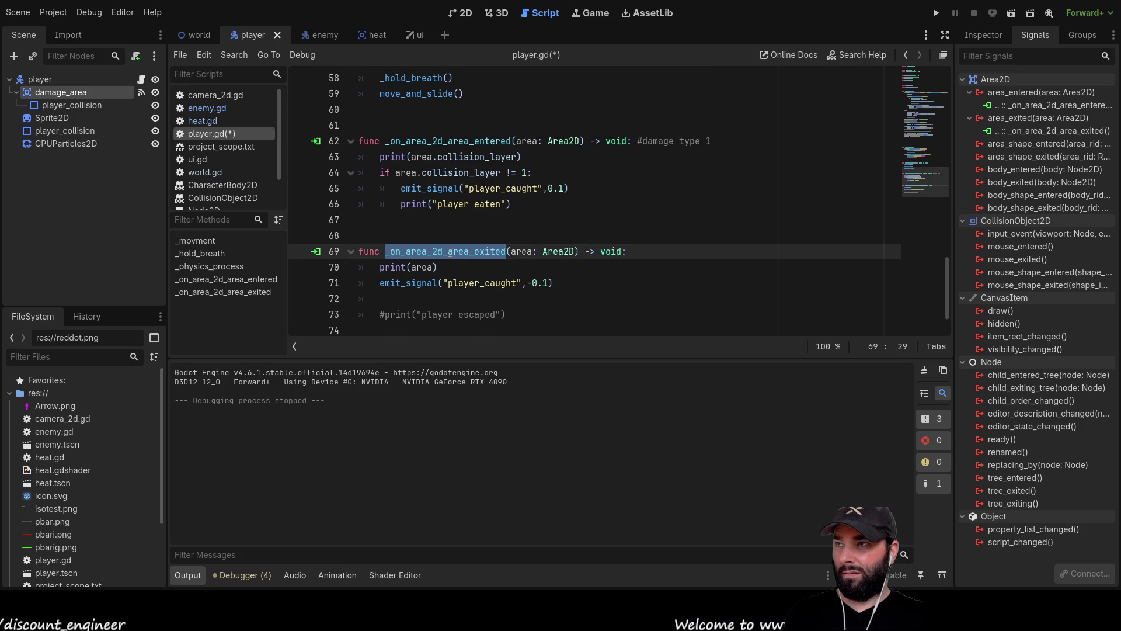
{"action": "left_click", "coordinate": [987, 36]}
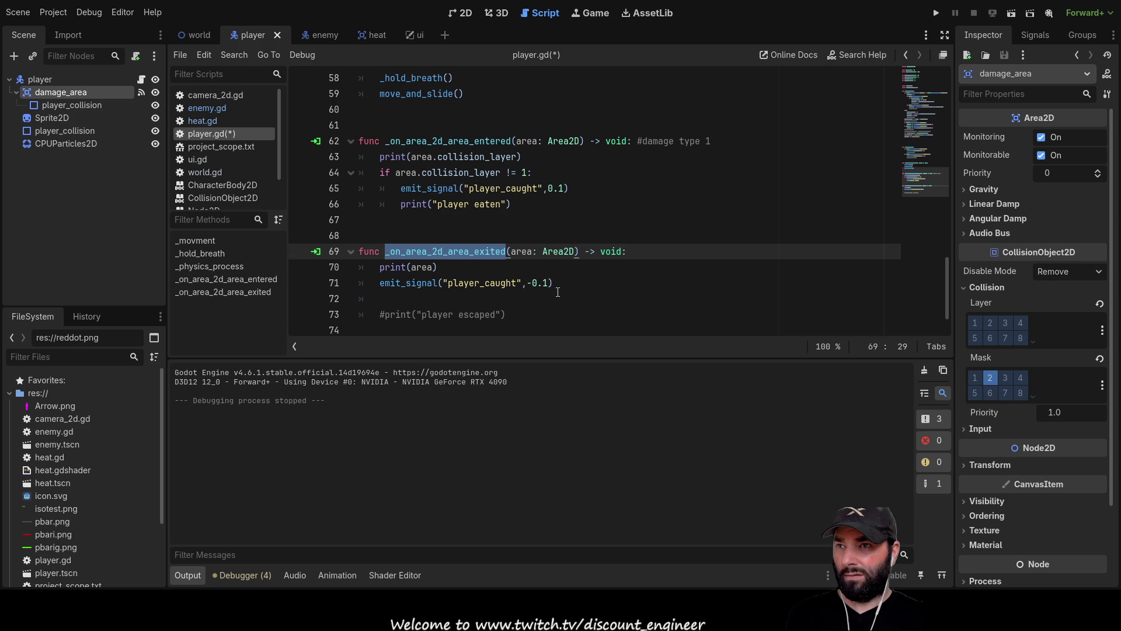
Add layer 4 to damage_area's collision mask so it covers layers 2 and 4, then run the game
{"action": "left_click", "coordinate": [89, 106]}
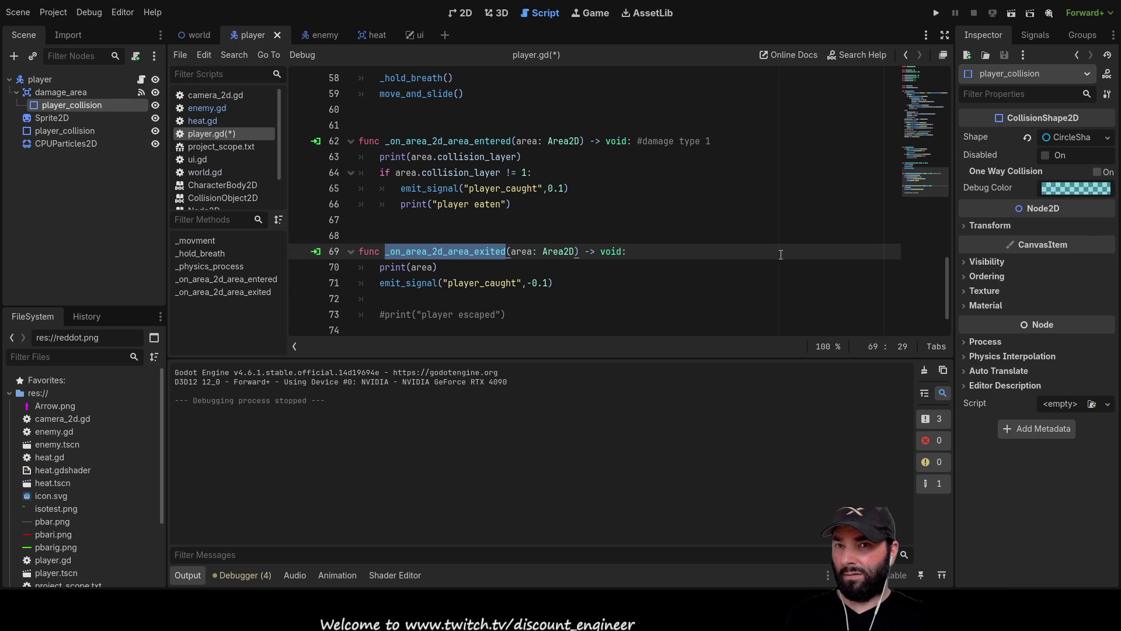
{"action": "left_click", "coordinate": [37, 91]}
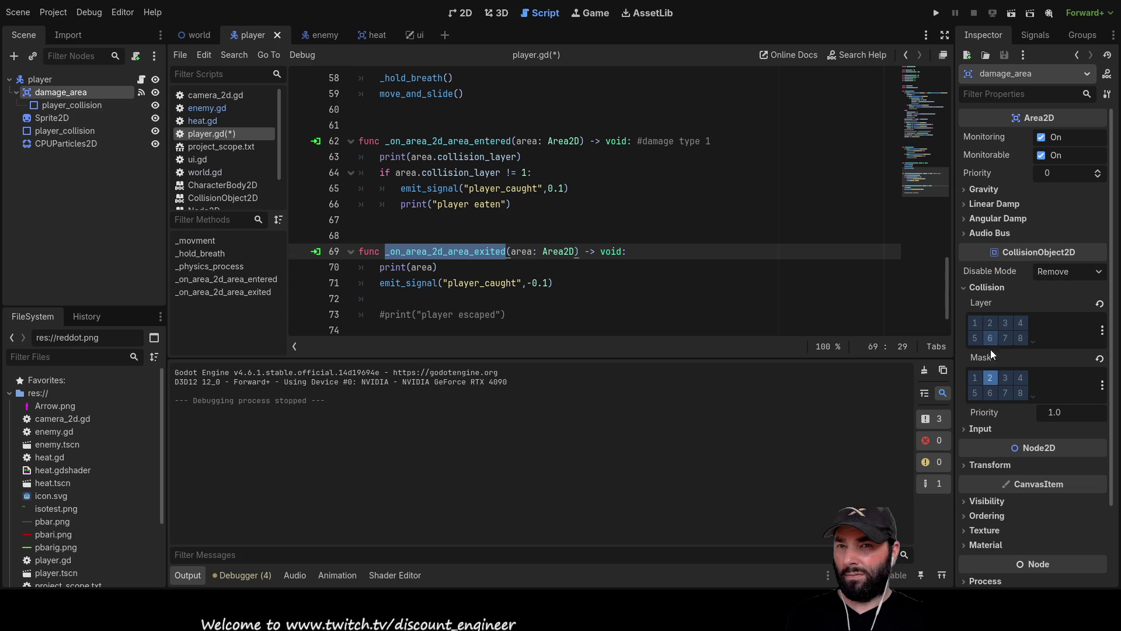
{"action": "left_click", "coordinate": [1021, 378]}
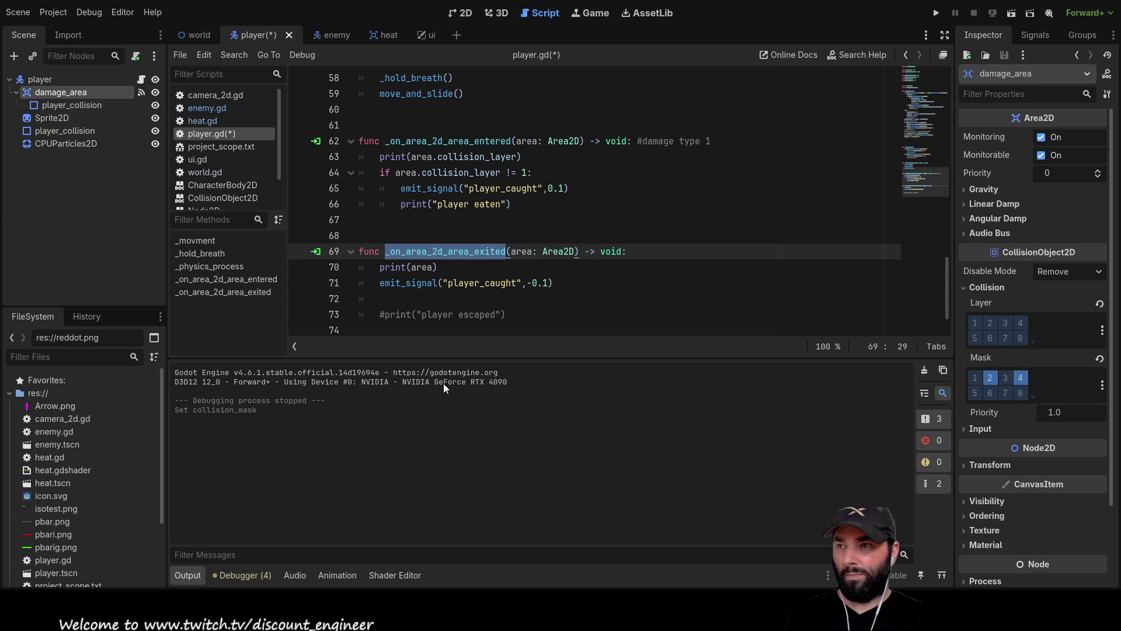
{"action": "left_click", "coordinate": [933, 15]}
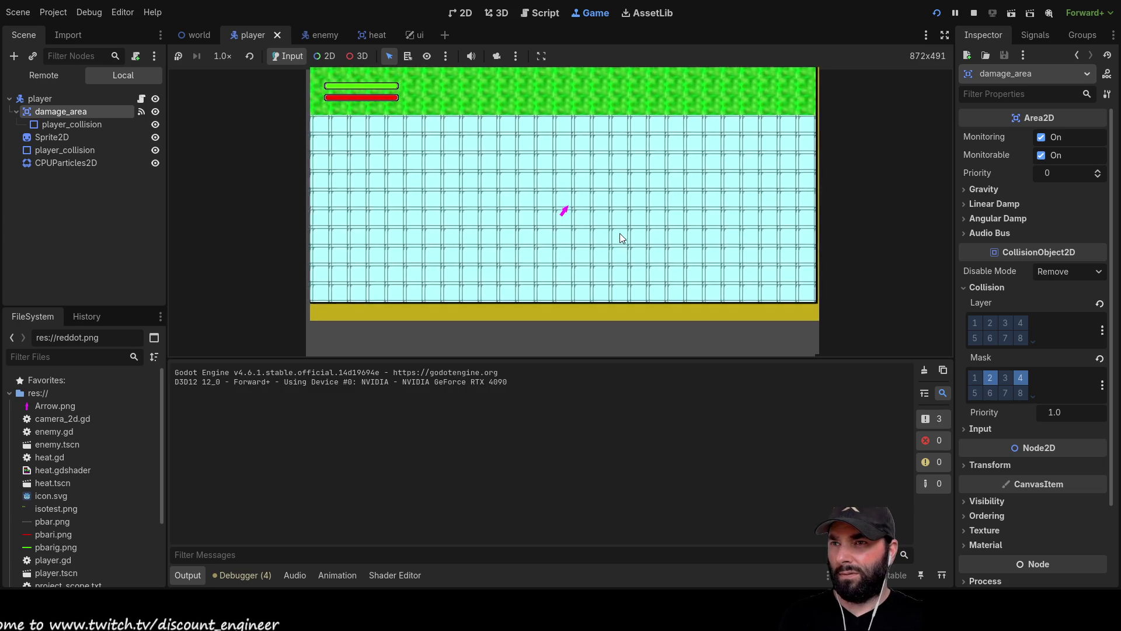
Drive the player up-right, left and up-left around the level with WASD
{"action": "key", "text": "w"}
{"action": "key", "text": "d"}
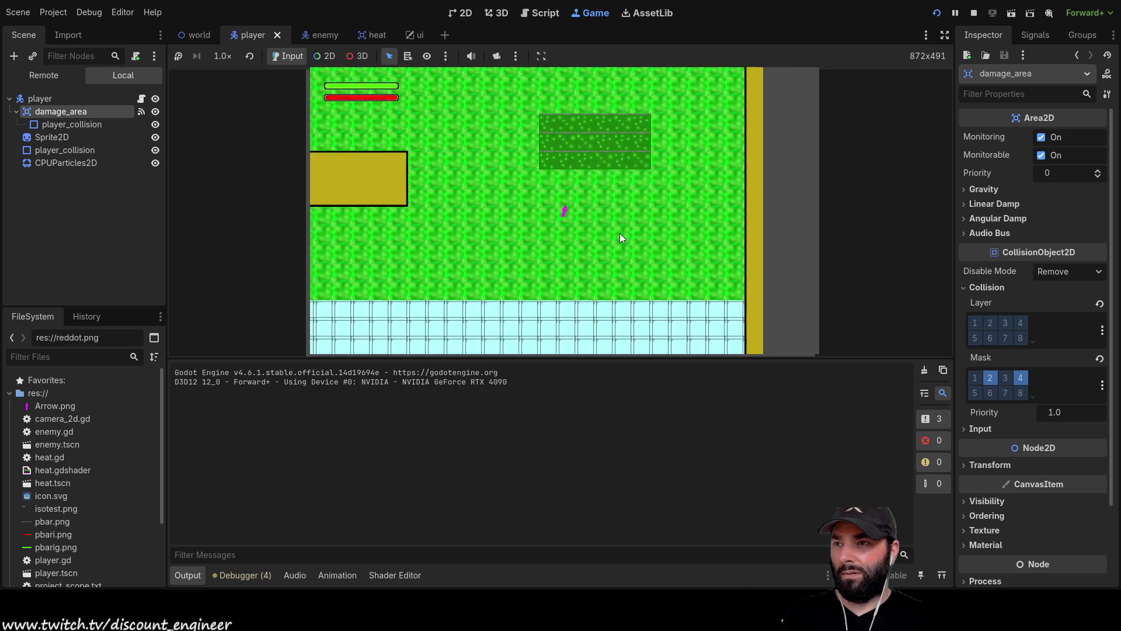
{"action": "key", "text": "a"}
{"action": "key", "text": "s"}
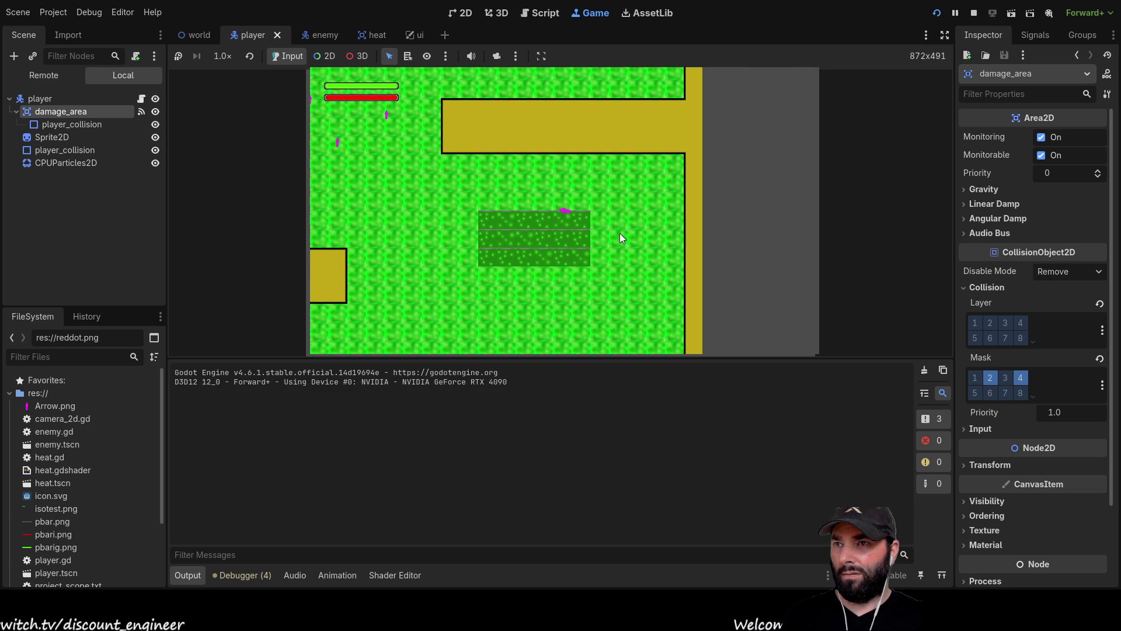
{"action": "key", "text": "w"}
{"action": "key", "text": "a"}
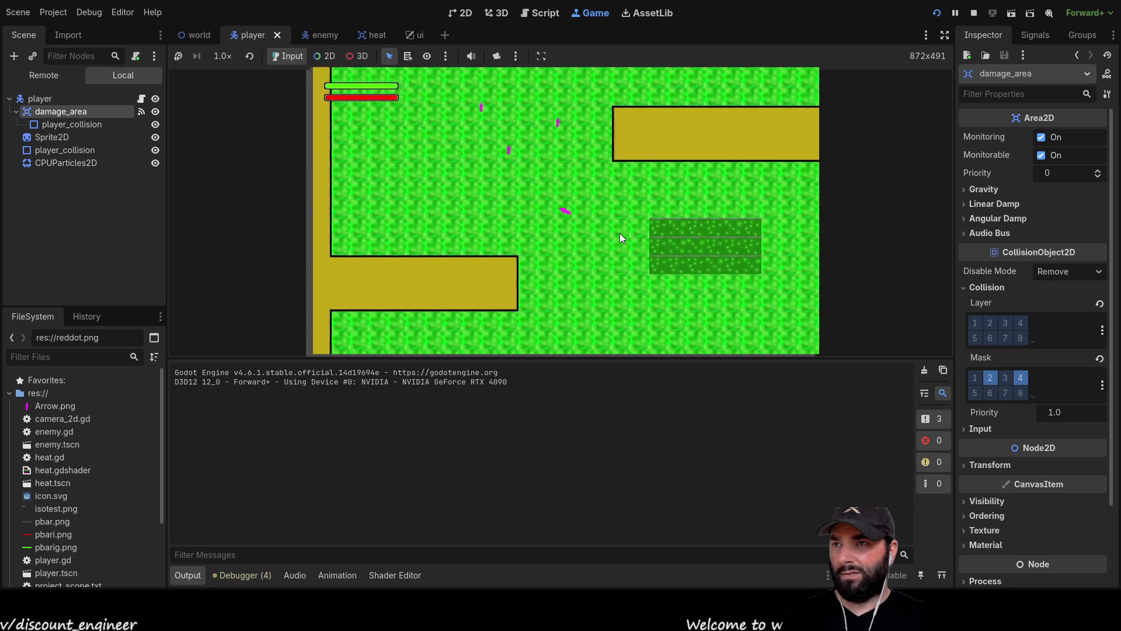
{"action": "key", "text": "w"}
{"action": "key", "text": "a"}
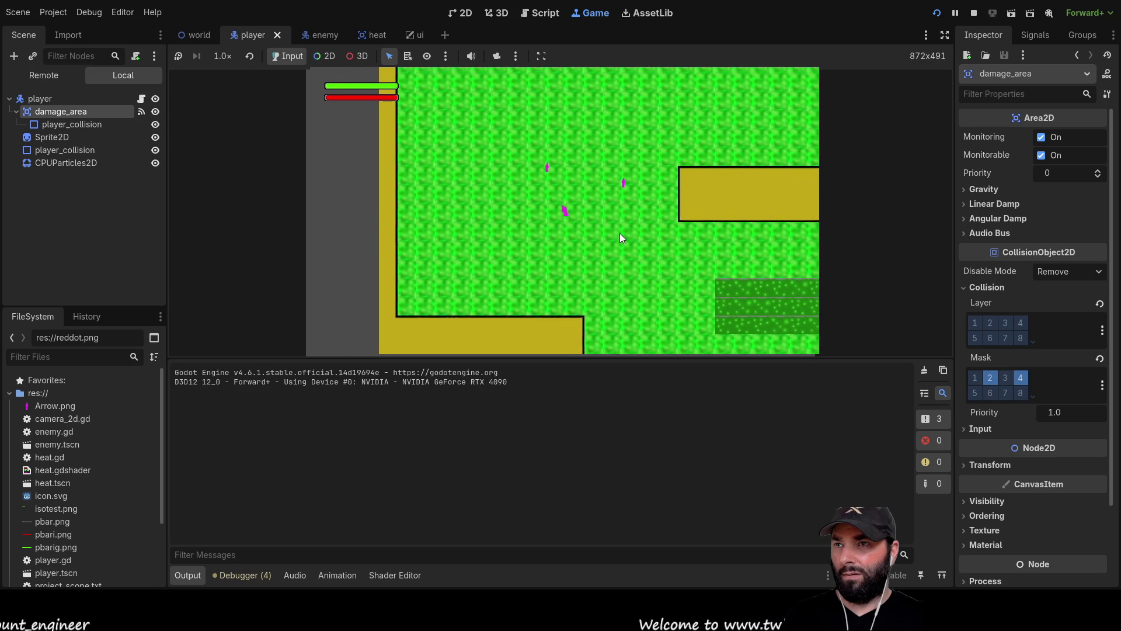
Steer the player down toward the water area, stop the game, and select the player node
{"action": "key", "text": "s"}
{"action": "key", "text": "d"}
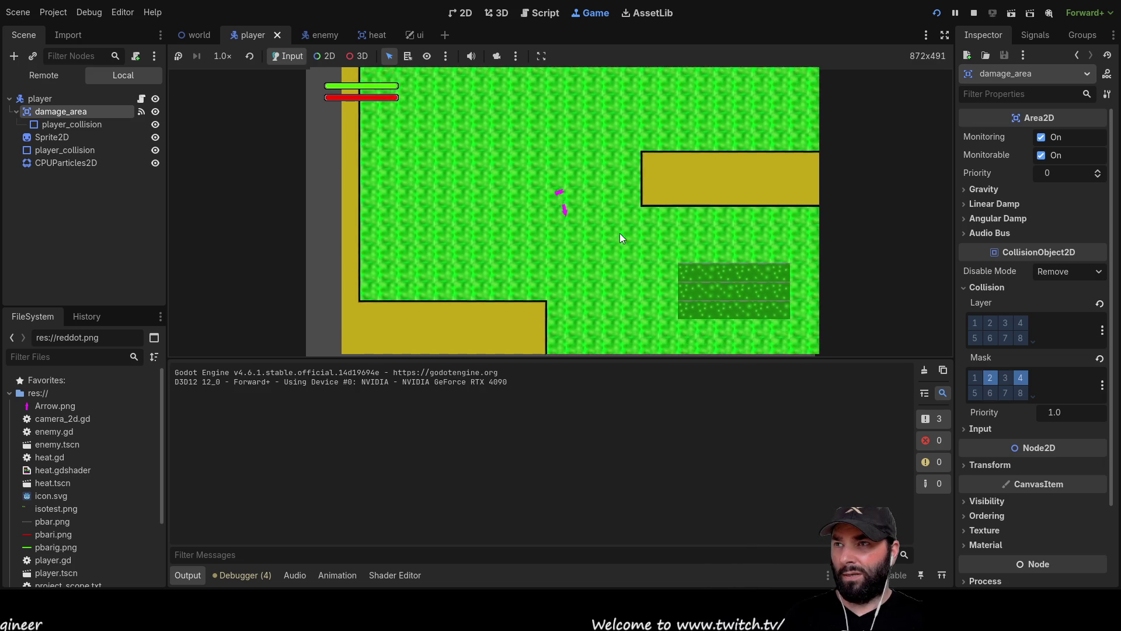
{"action": "key", "text": "s"}
{"action": "key", "text": "d"}
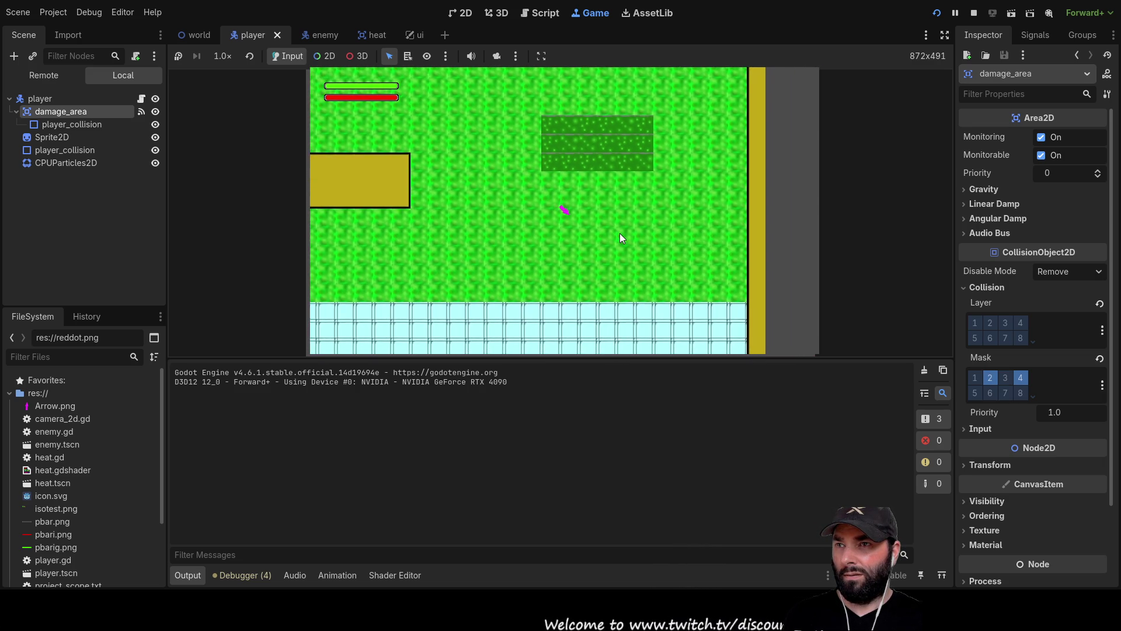
{"action": "key", "text": "s"}
{"action": "key", "text": "a"}
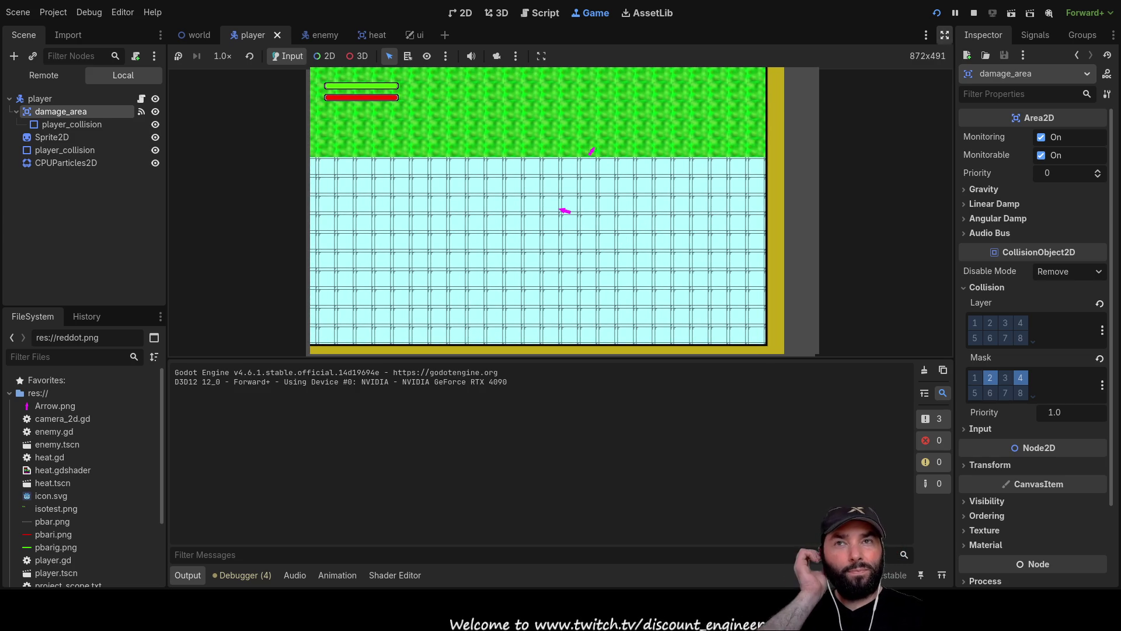
{"action": "left_click", "coordinate": [973, 12]}
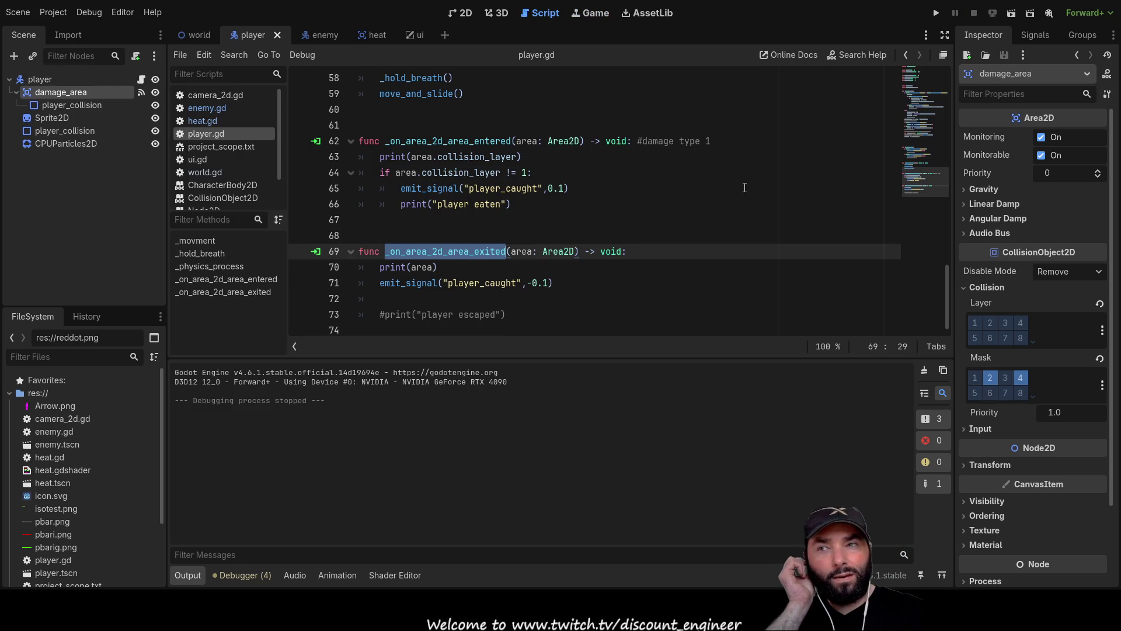
{"action": "left_click", "coordinate": [55, 78]}
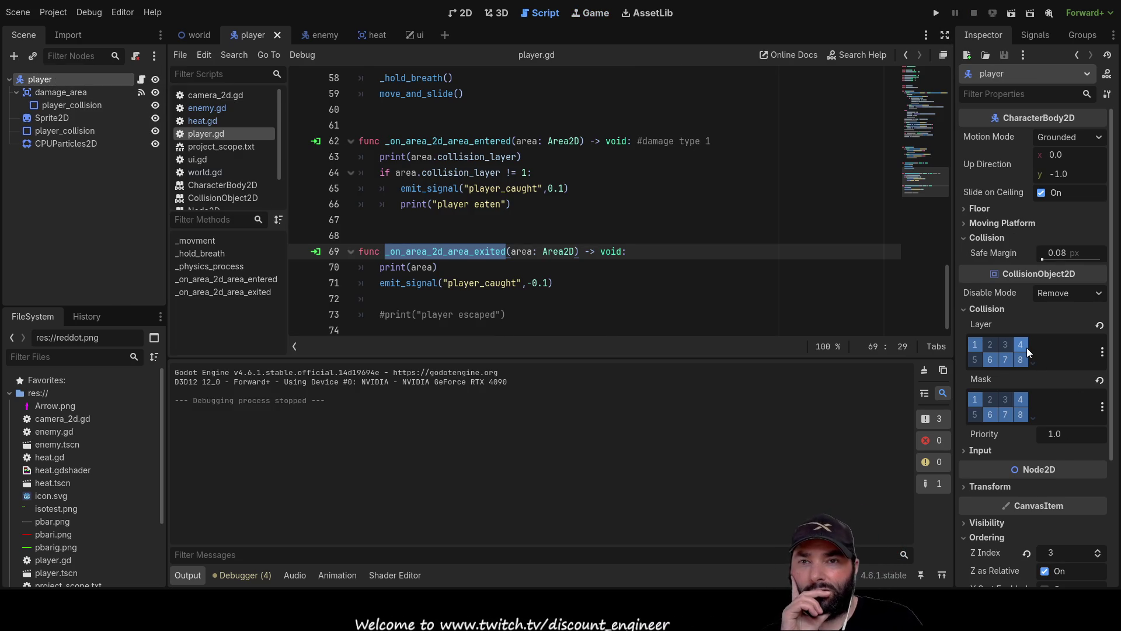
Reselect damage_area, review player.gd's area-exited handler on lines 69–71, and show damage_area's signals
{"action": "left_click", "coordinate": [75, 92]}
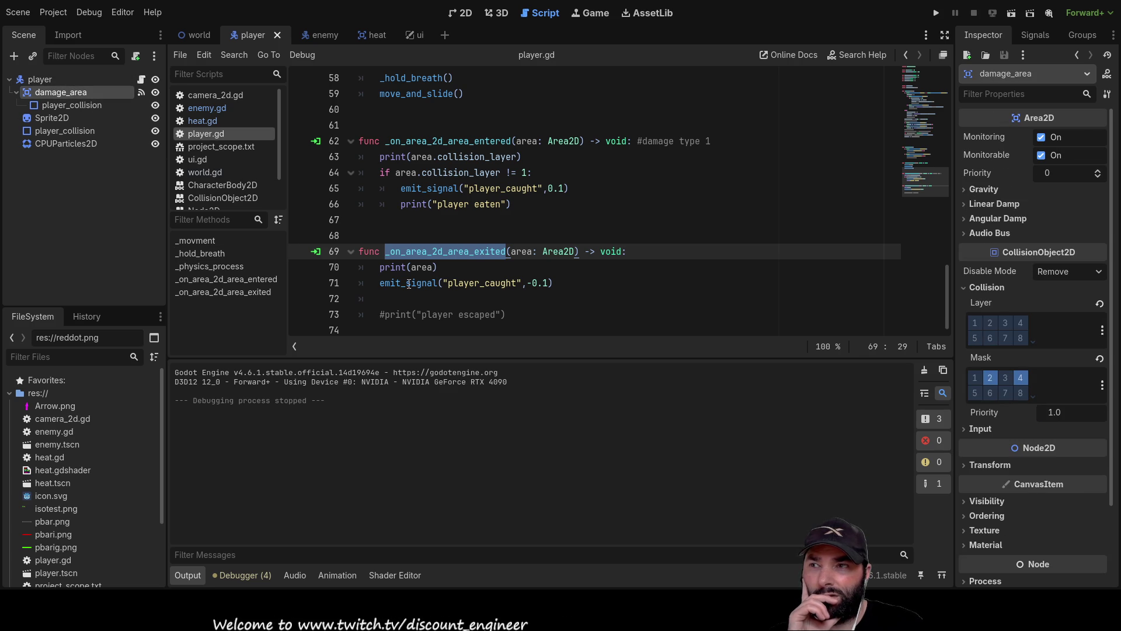
{"action": "left_click_drag", "start_coordinate": [380, 283], "coordinate": [552, 283]}
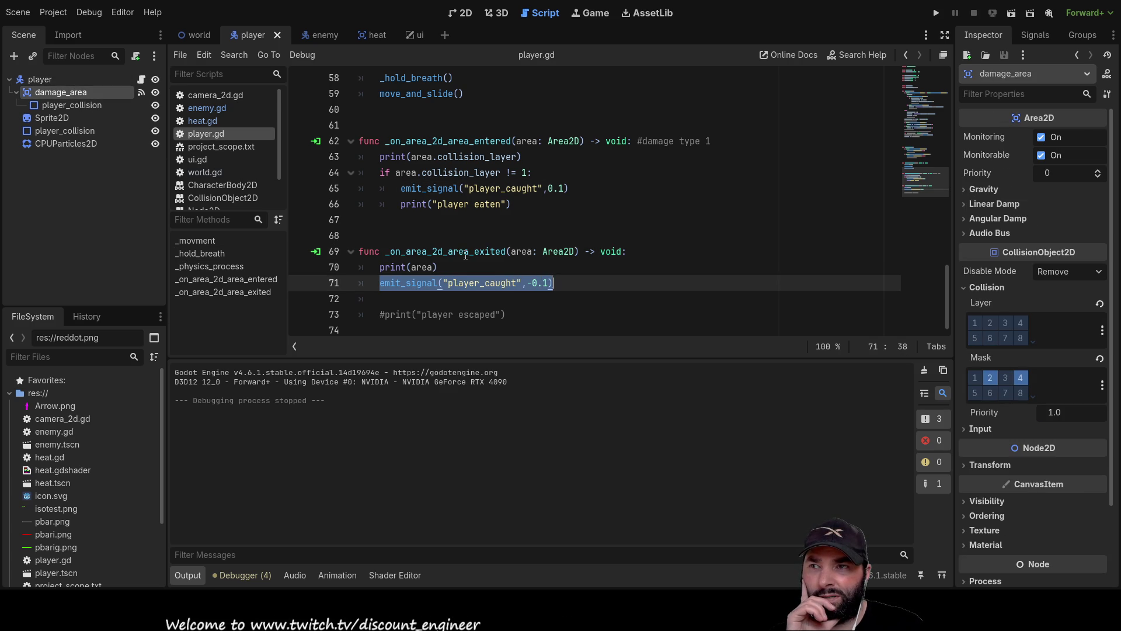
{"action": "left_click_drag", "start_coordinate": [390, 251], "coordinate": [569, 251]}
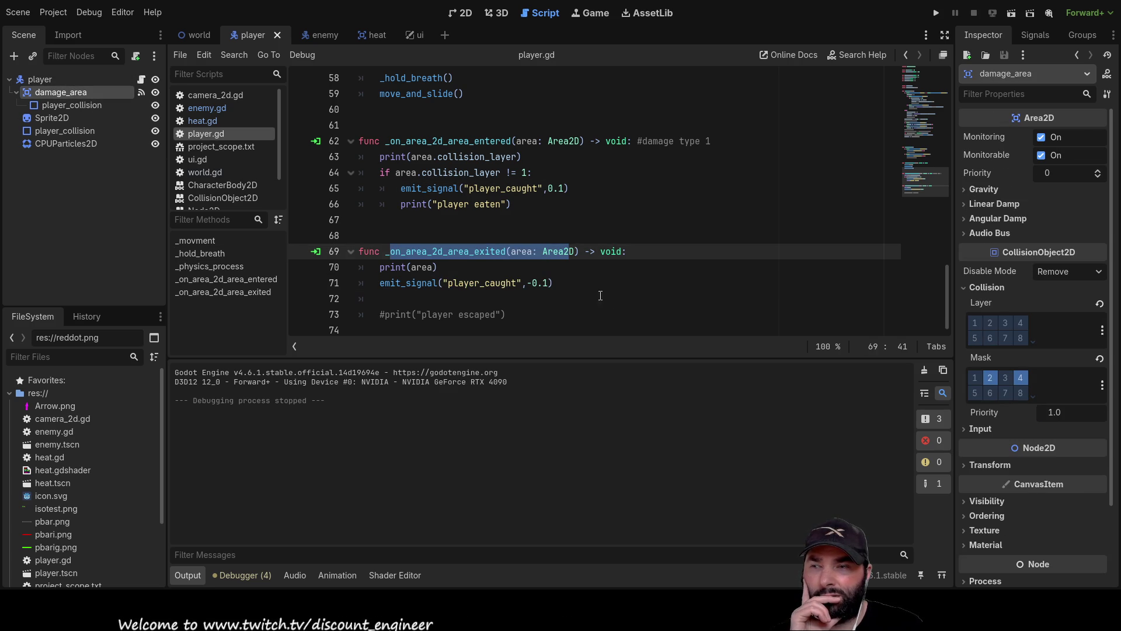
{"action": "left_click", "coordinate": [614, 283]}
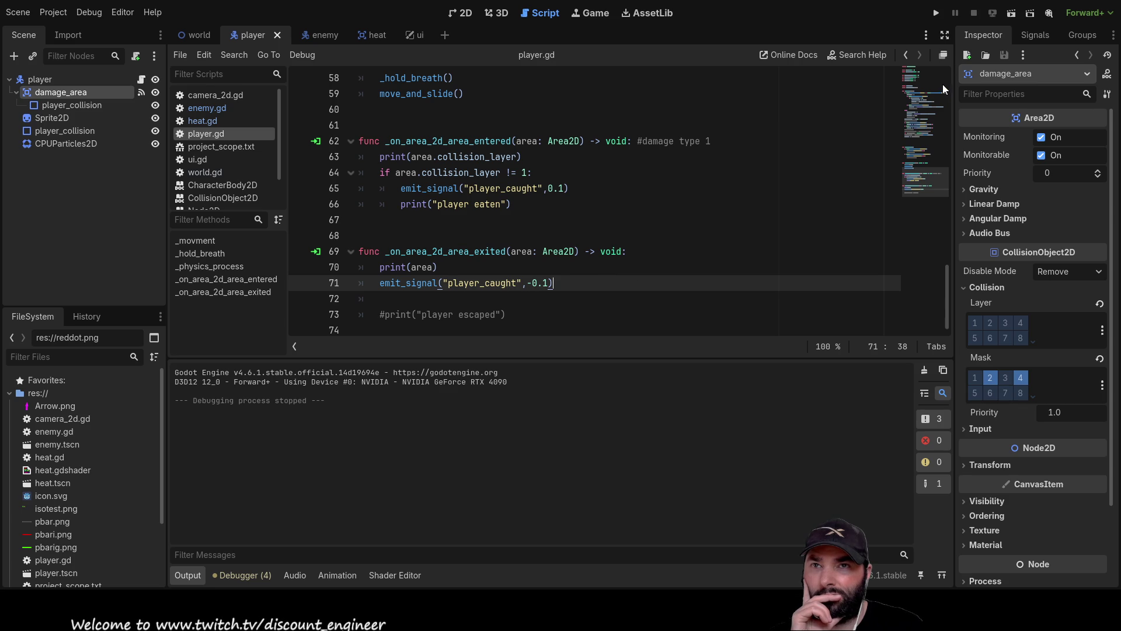
{"action": "left_click", "coordinate": [1028, 35]}
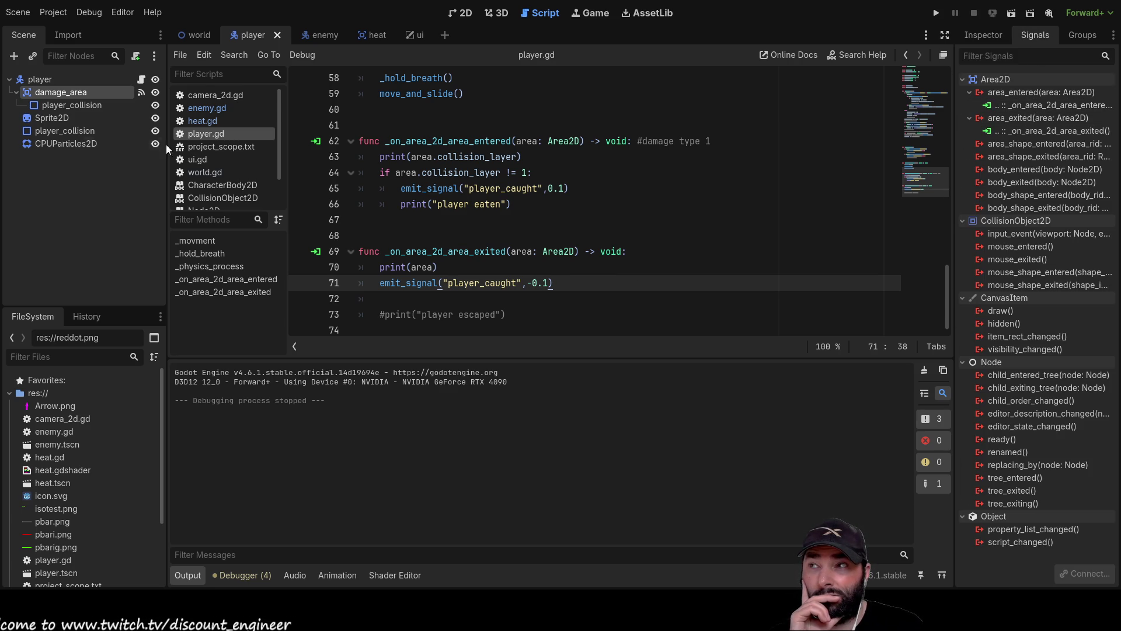
Compare the enemy's weapons_range and body collision settings with the player's, then enable enemy Layer bit 2
{"action": "left_click", "coordinate": [323, 34]}
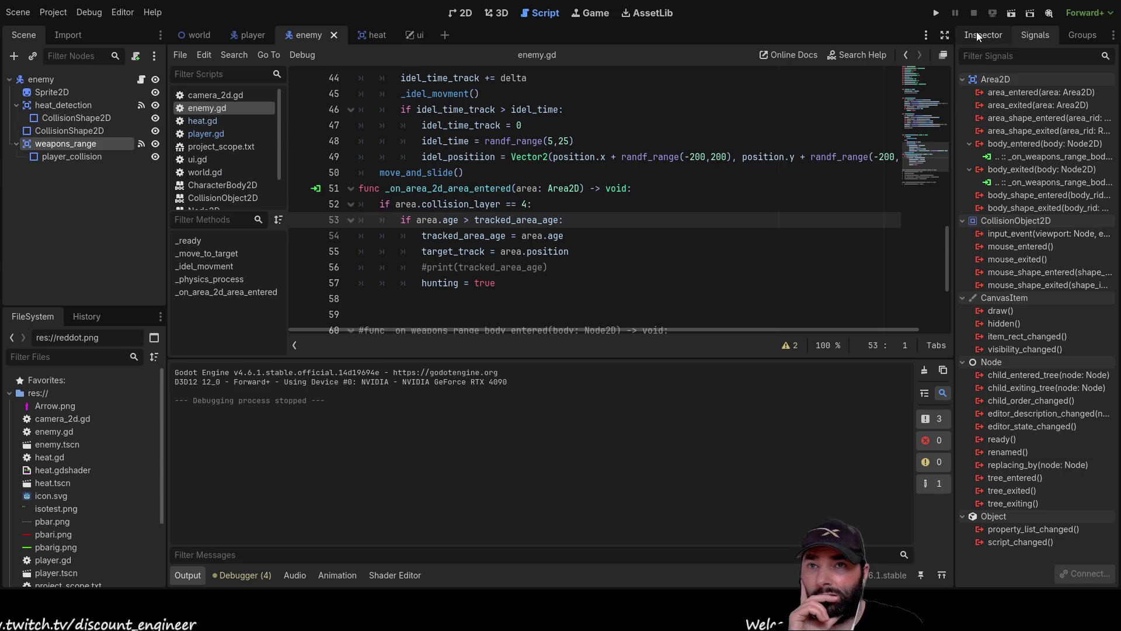
{"action": "left_click", "coordinate": [979, 33]}
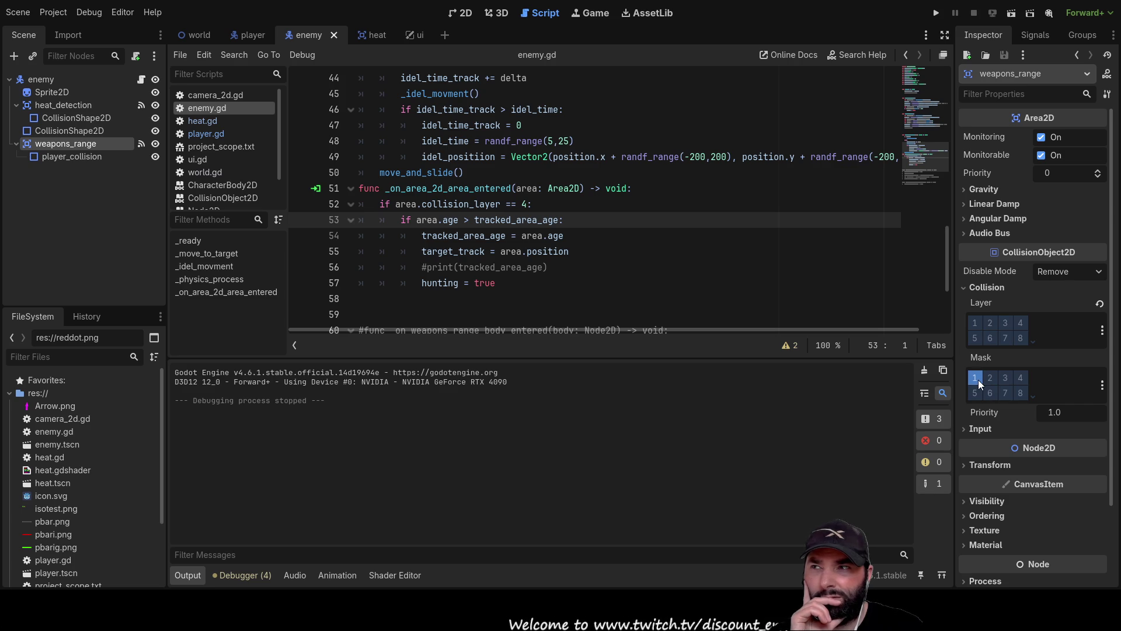
{"action": "left_click", "coordinate": [47, 81]}
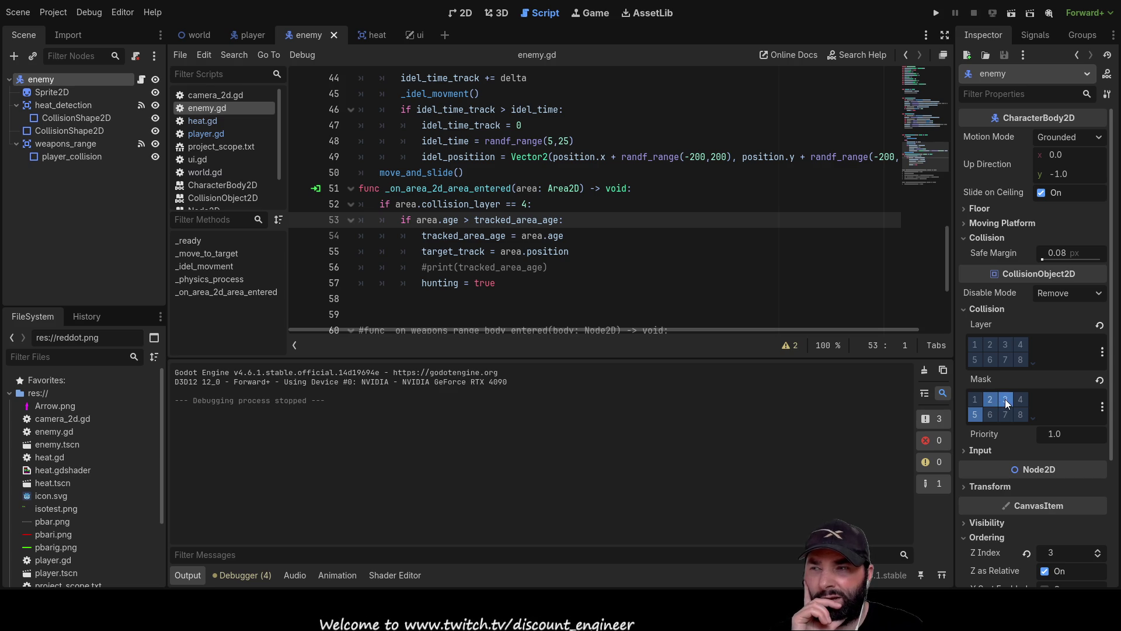
{"action": "left_click", "coordinate": [252, 35]}
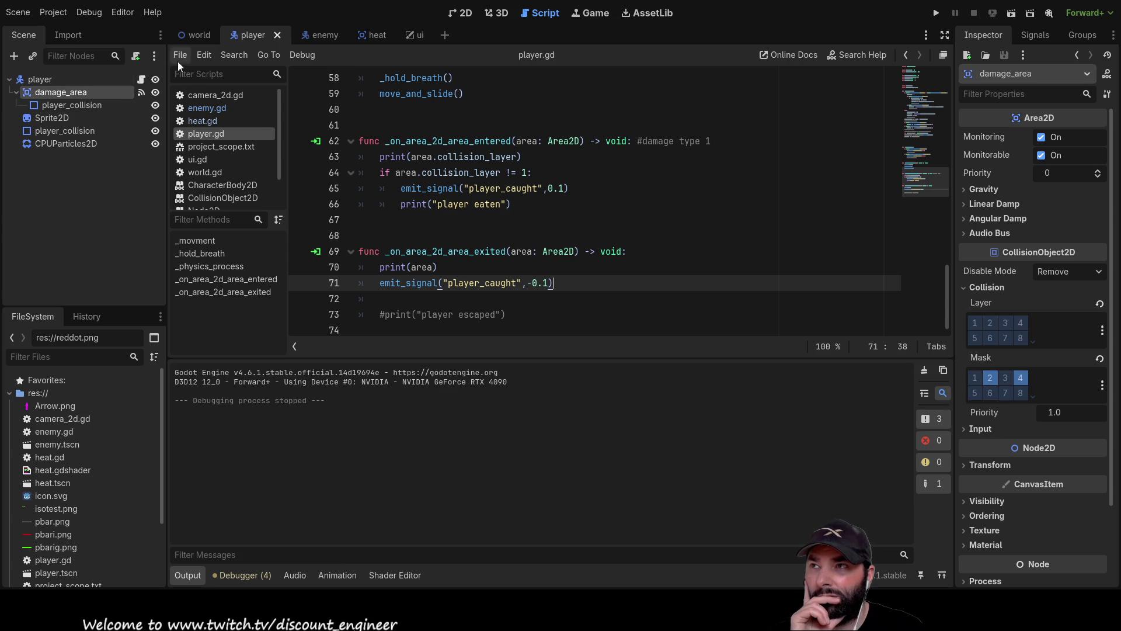
{"action": "left_click", "coordinate": [320, 35]}
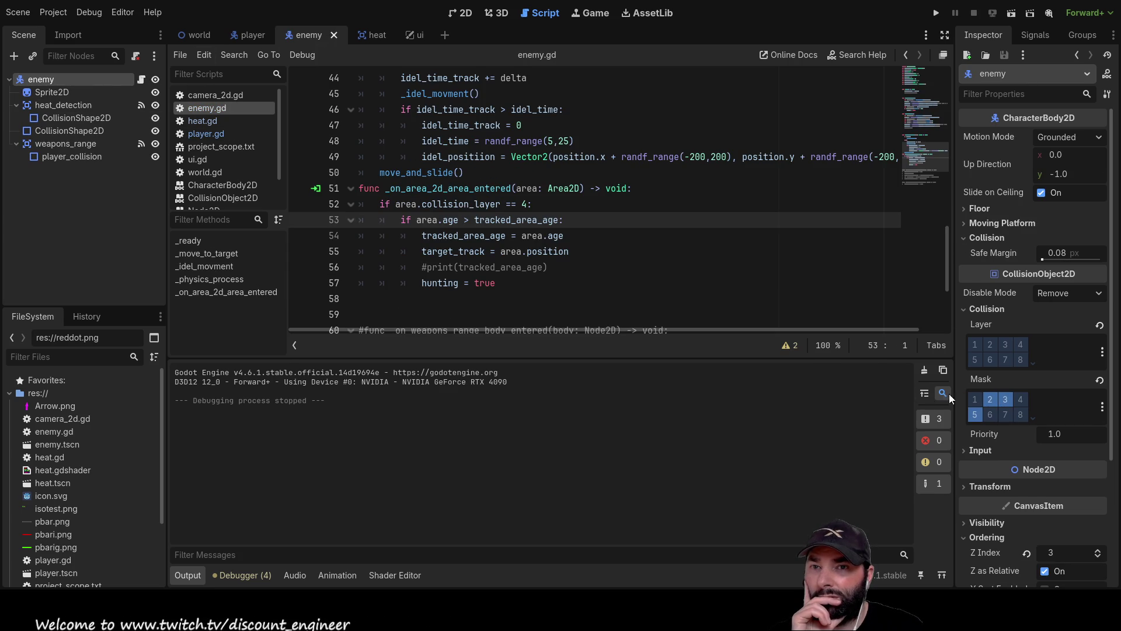
{"action": "left_click", "coordinate": [990, 344]}
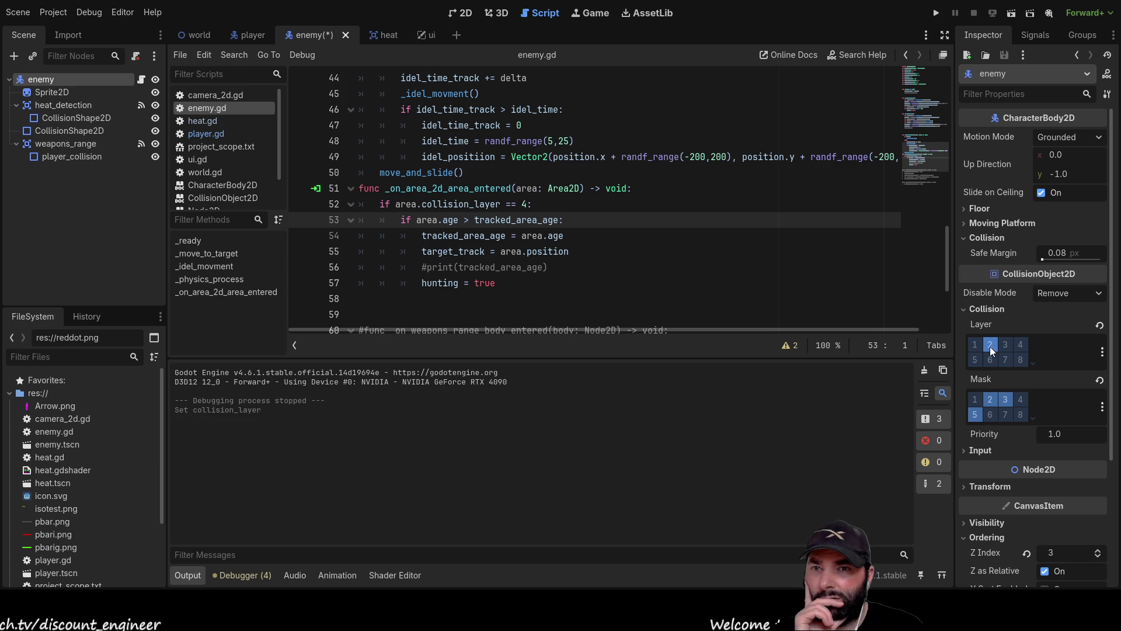
Test-run the game, steering the player up, left, right and down toward the tiled floor
{"action": "left_click", "coordinate": [936, 13]}
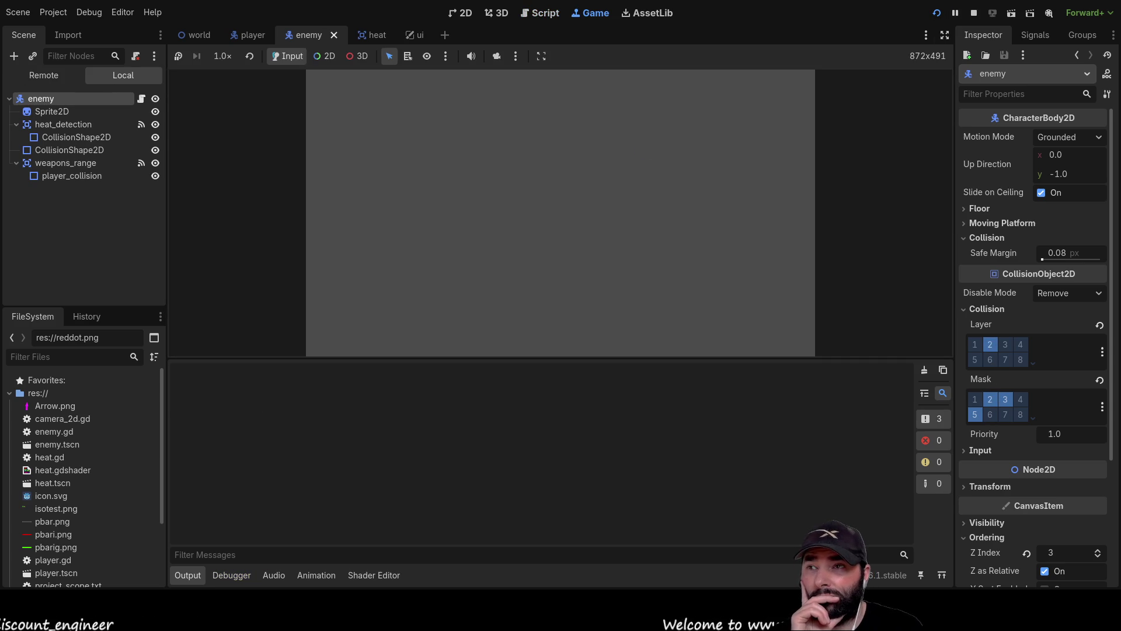
{"action": "key", "text": "w"}
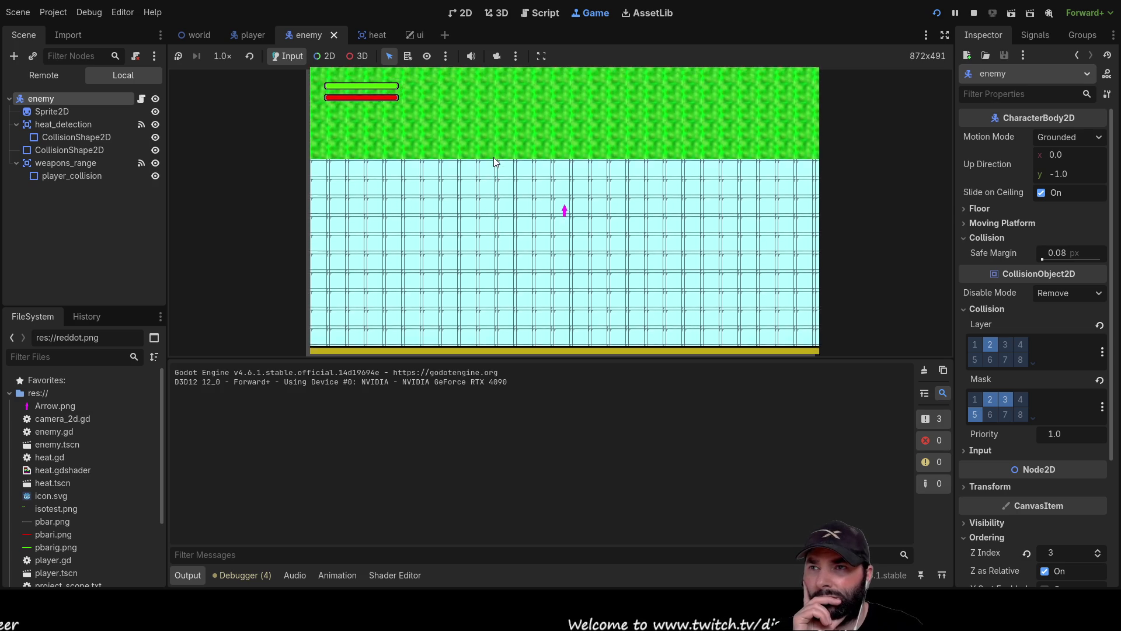
{"action": "key", "text": "a"}
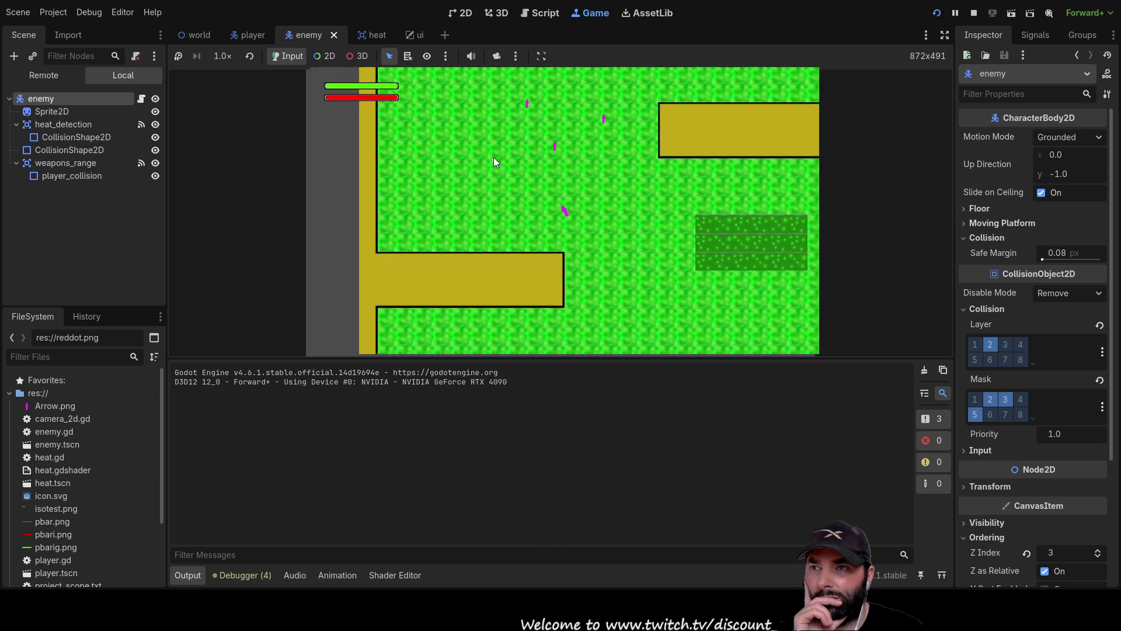
{"action": "key", "text": "d"}
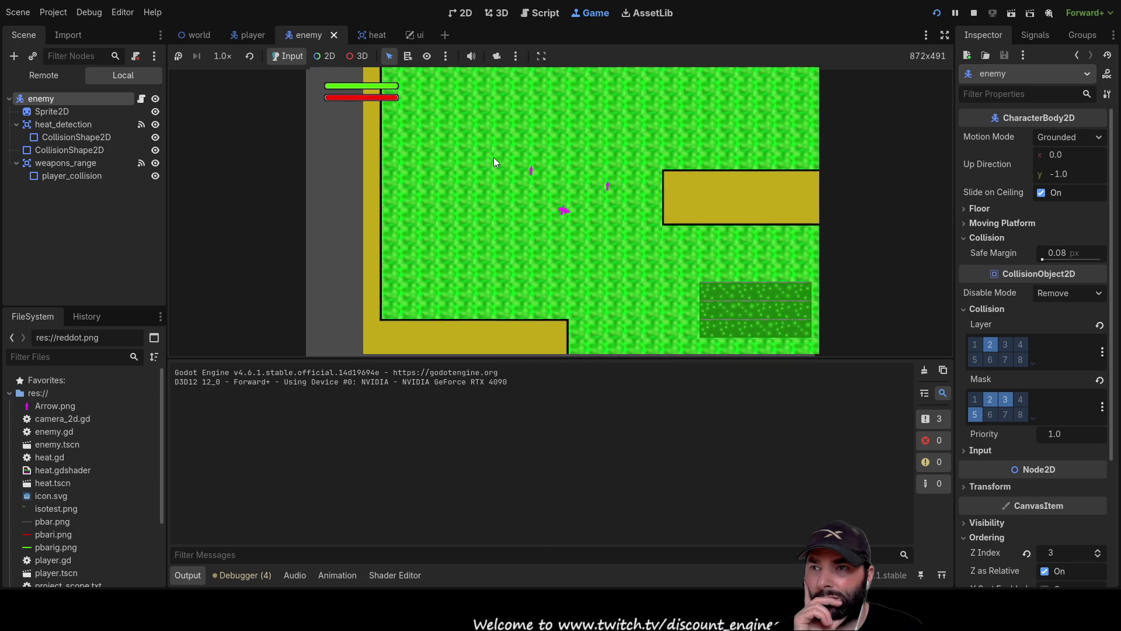
{"action": "key", "text": "s"}
{"action": "key", "text": "a"}
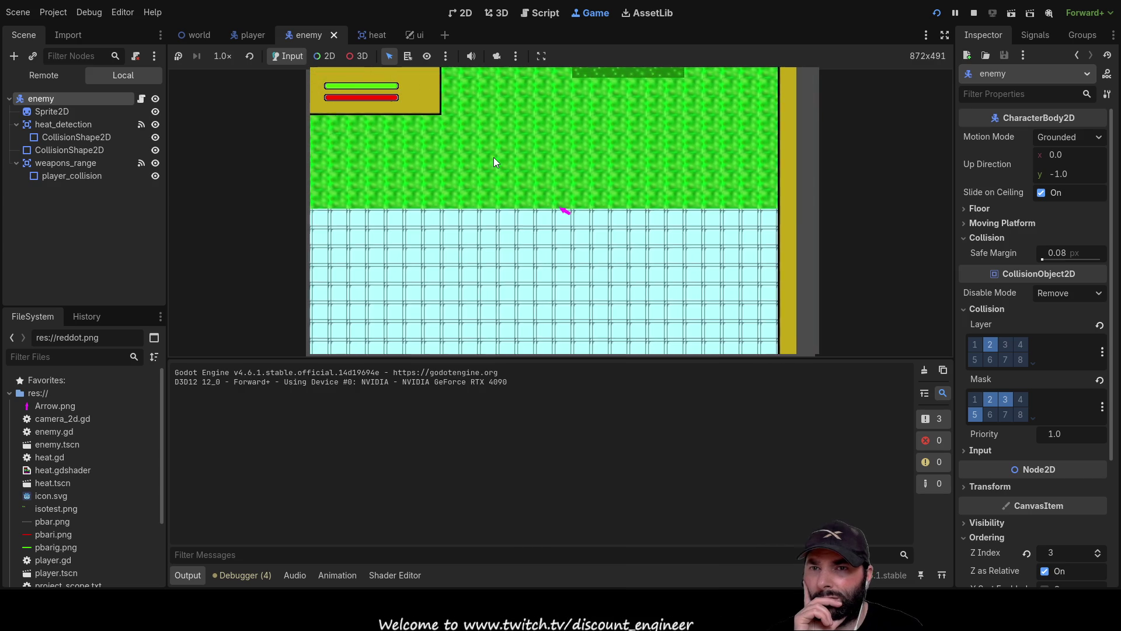
Take the enemy body off layer 2, check the heat_detection and weapons_range areas, and return to the player scene
{"action": "left_click", "coordinate": [990, 344]}
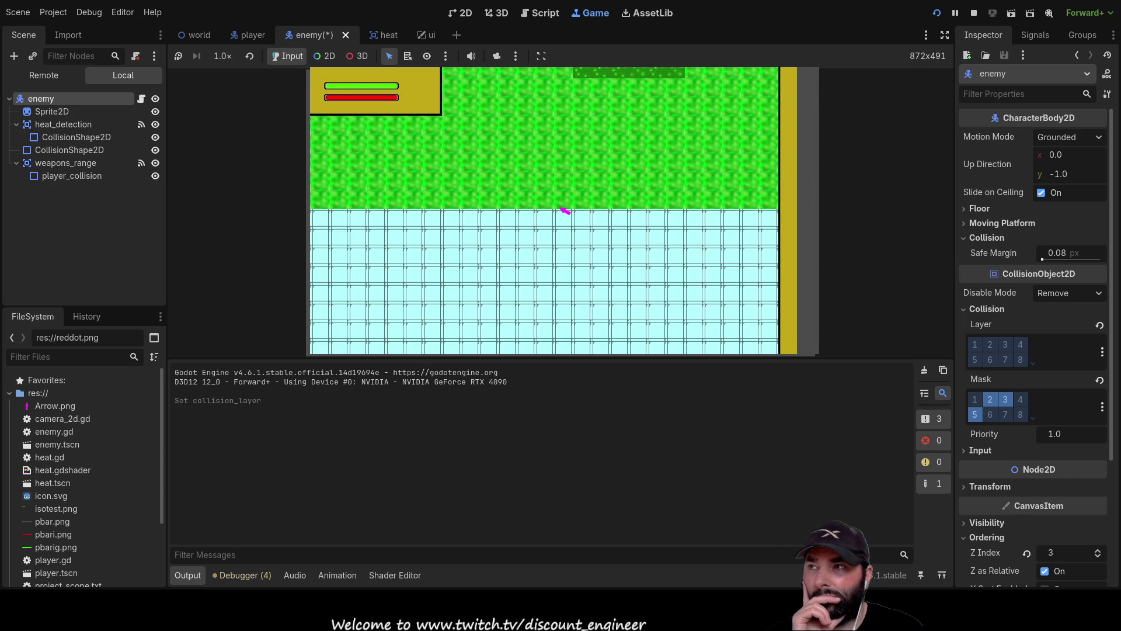
{"action": "left_click", "coordinate": [55, 123]}
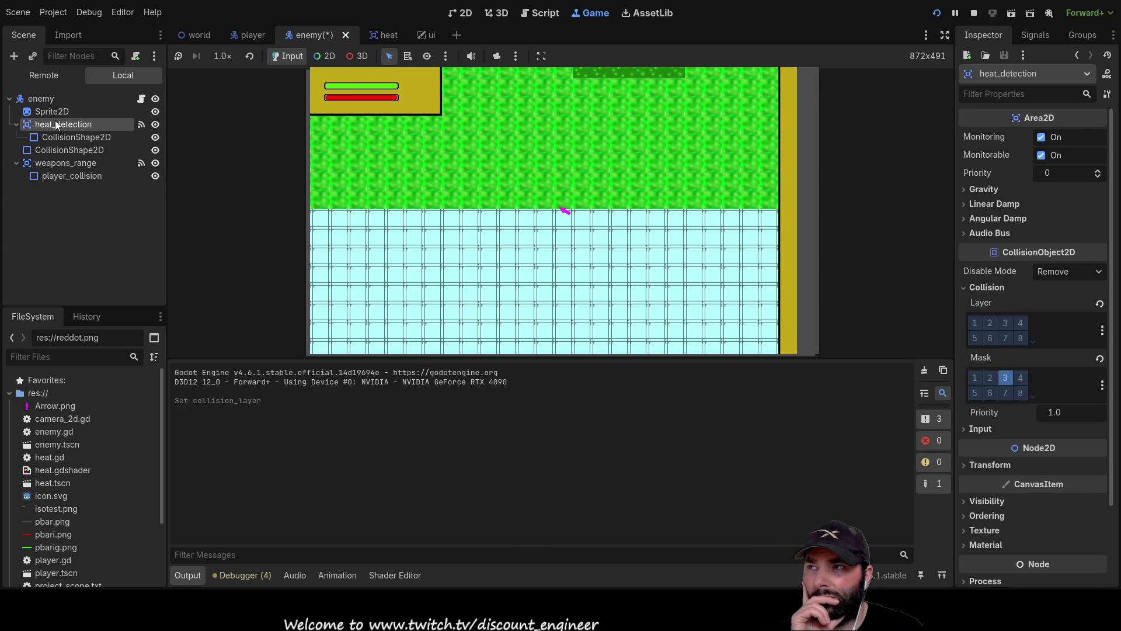
{"action": "left_click", "coordinate": [51, 162]}
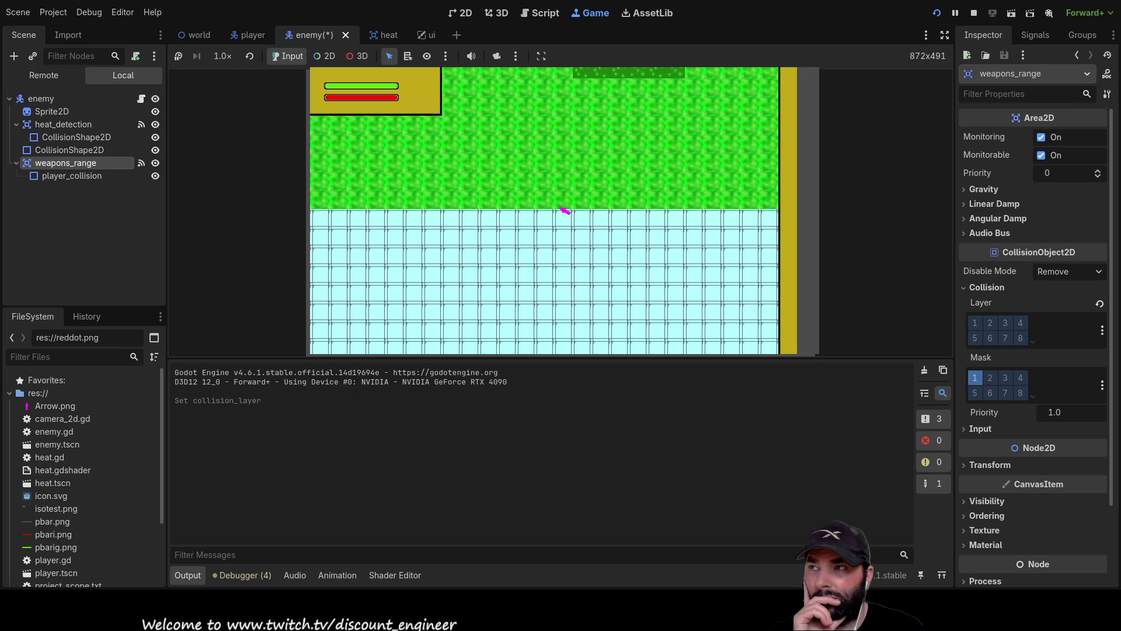
{"action": "left_click", "coordinate": [251, 35]}
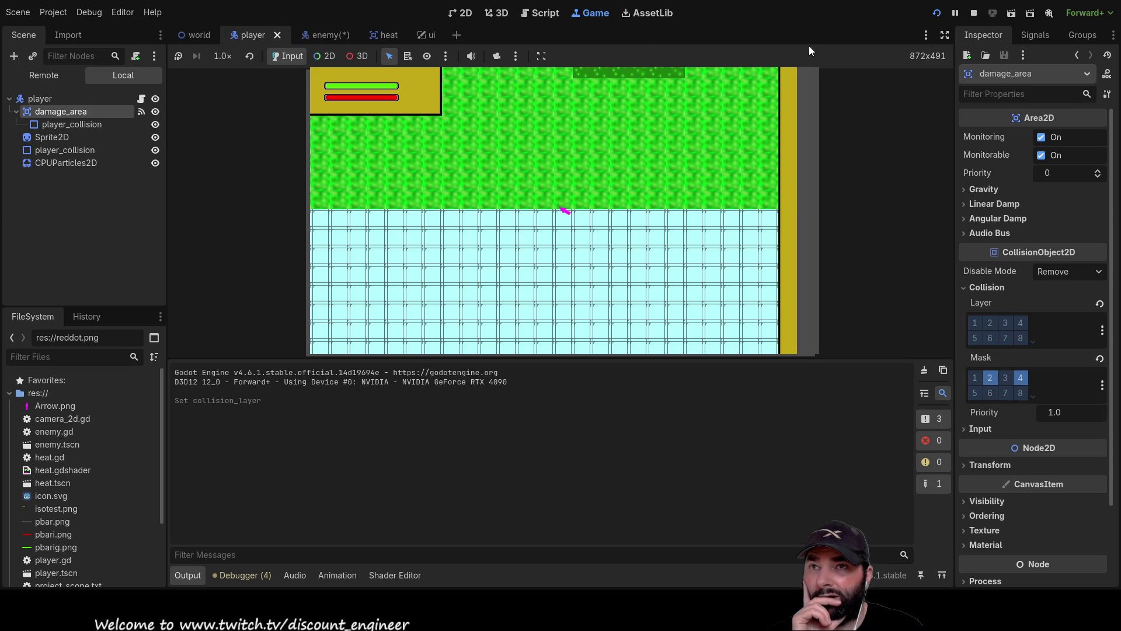
Stop the game and add damage_area to collision layer 2 alongside layer 4
{"action": "left_click", "coordinate": [973, 13]}
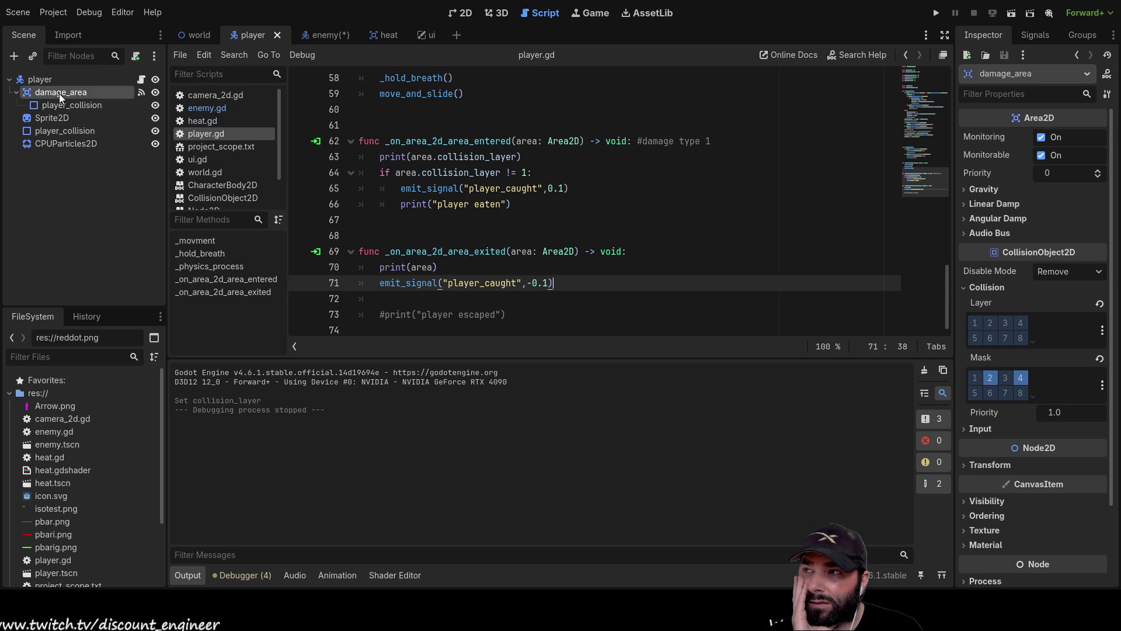
{"action": "left_click", "coordinate": [995, 323]}
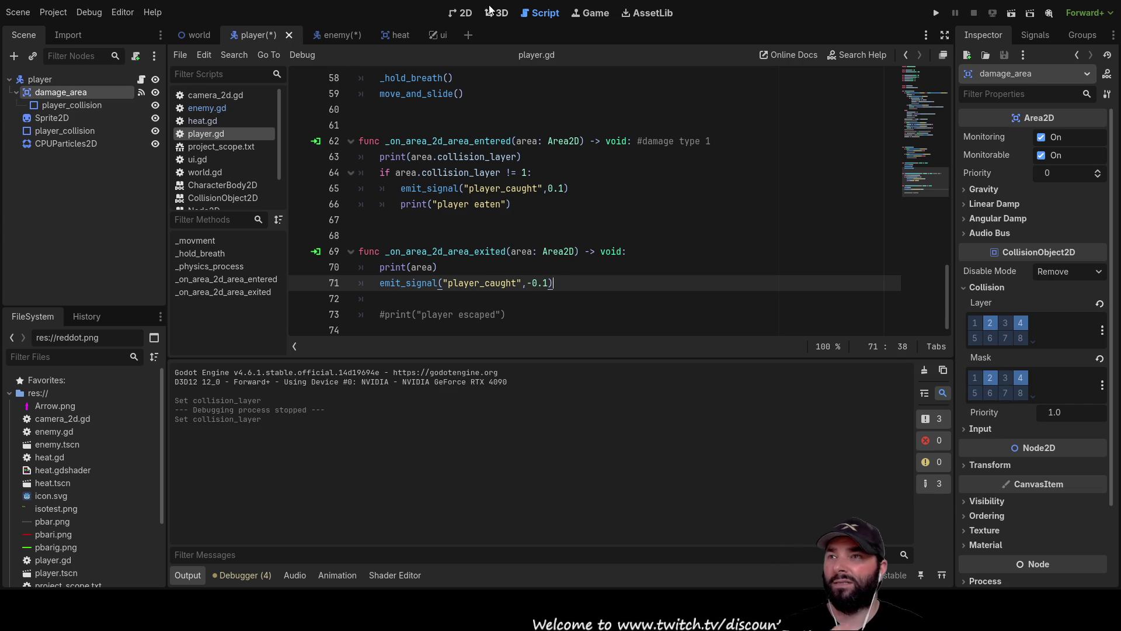
Run the project, steer the player across the grass and onto the tiled floor, then stop the run
{"action": "left_click", "coordinate": [936, 13]}
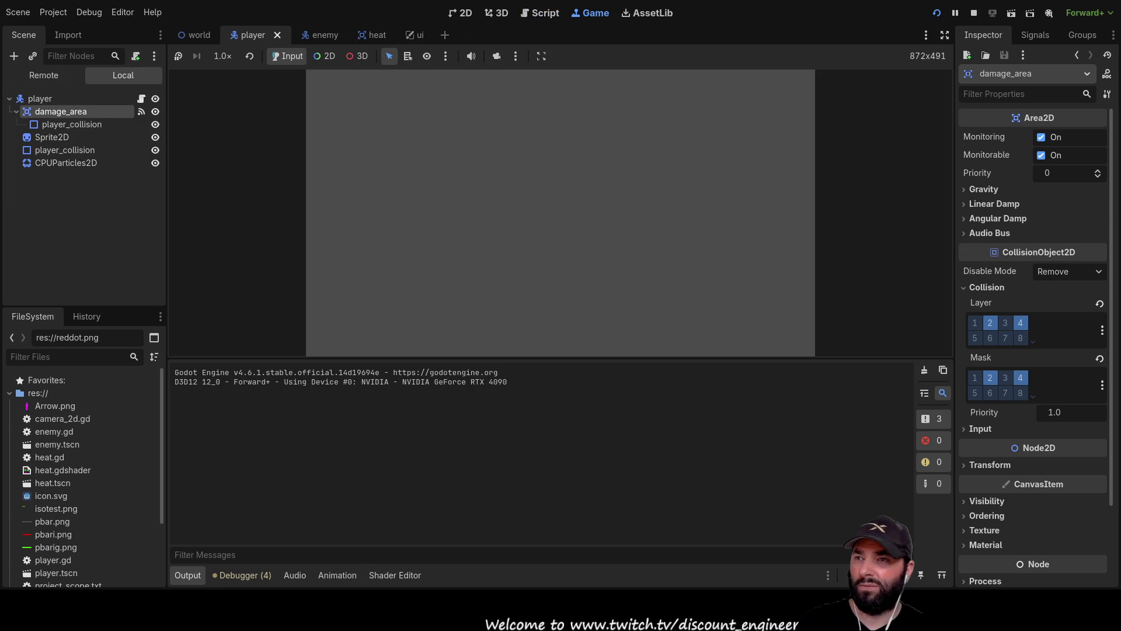
{"action": "key", "text": "w"}
{"action": "key", "text": "d"}
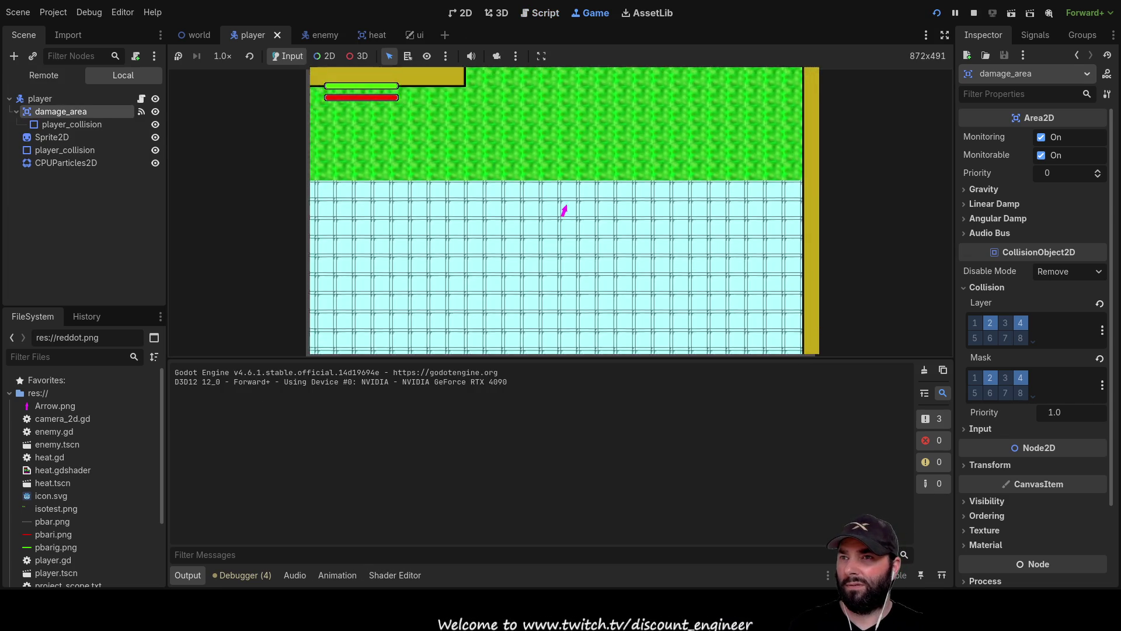
{"action": "key", "text": "w"}
{"action": "key", "text": "d"}
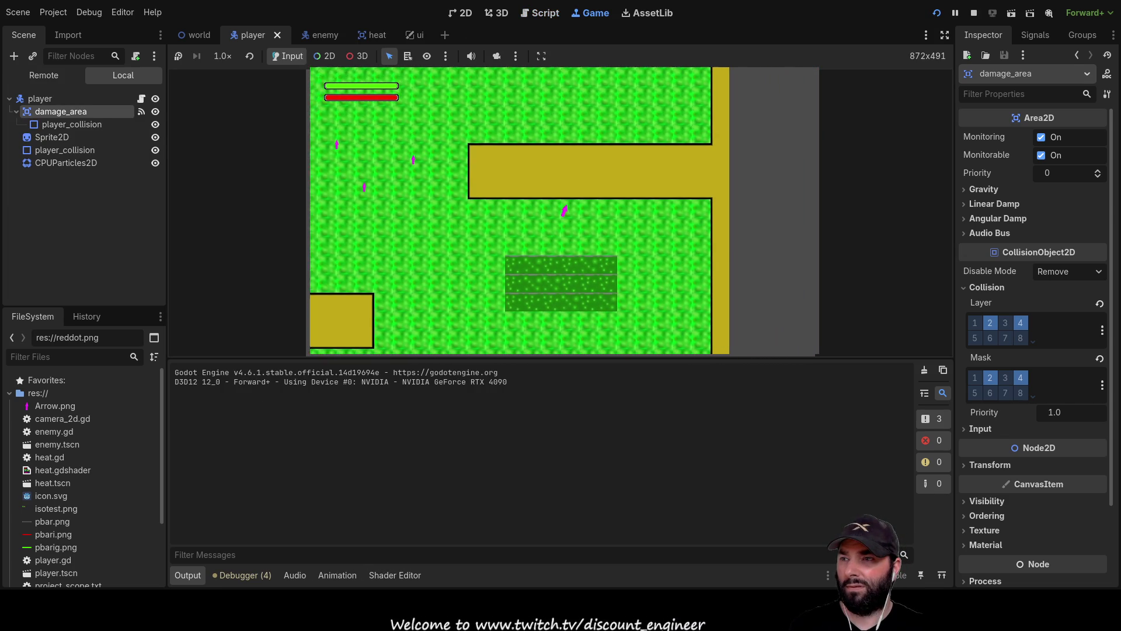
{"action": "key", "text": "d"}
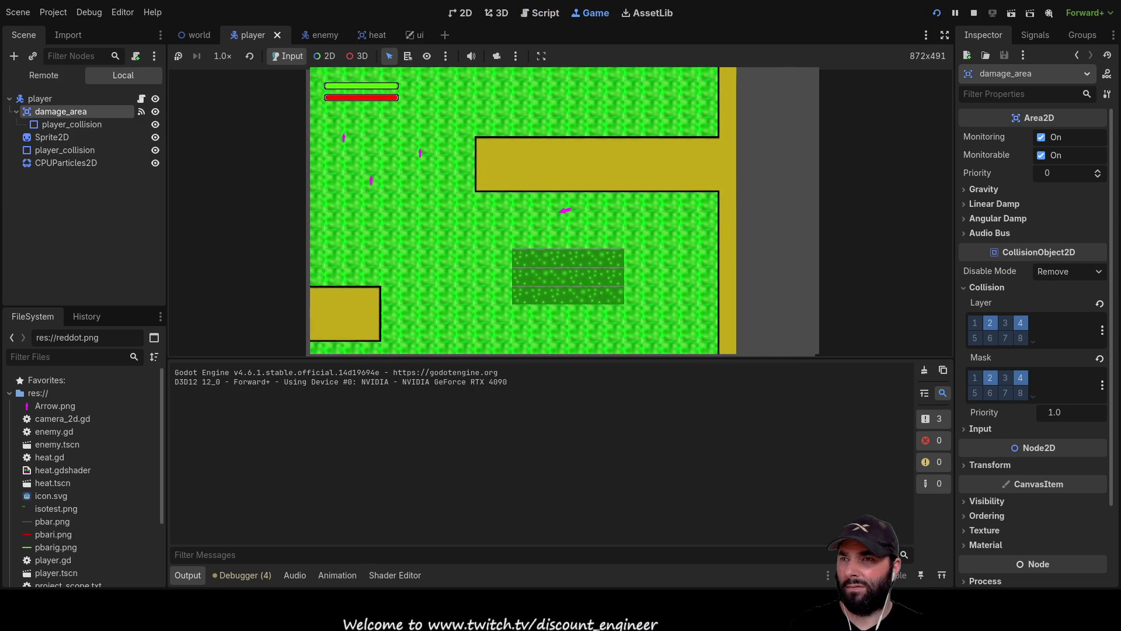
{"action": "key", "text": "w"}
{"action": "key", "text": "a"}
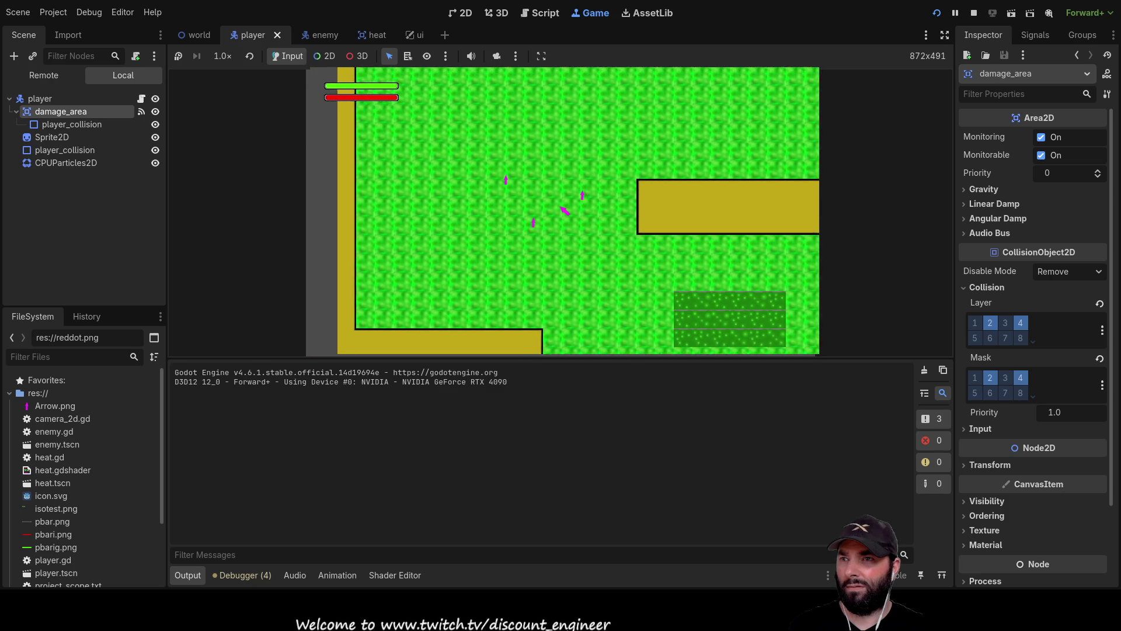
{"action": "key", "text": "s"}
{"action": "key", "text": "d"}
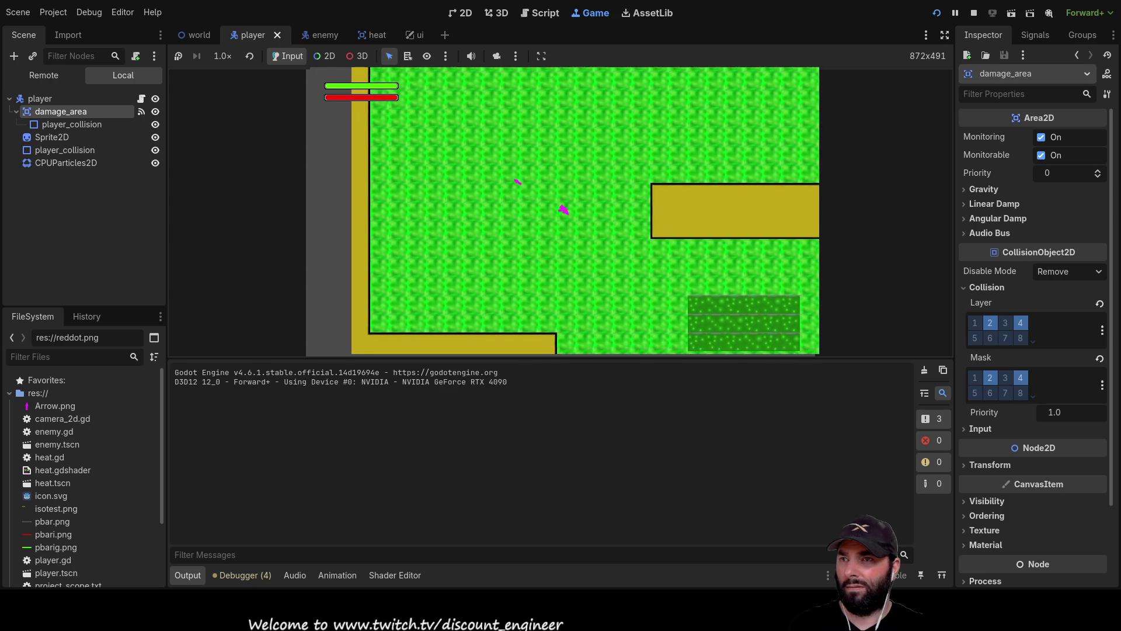
{"action": "key", "text": "s"}
{"action": "key", "text": "d"}
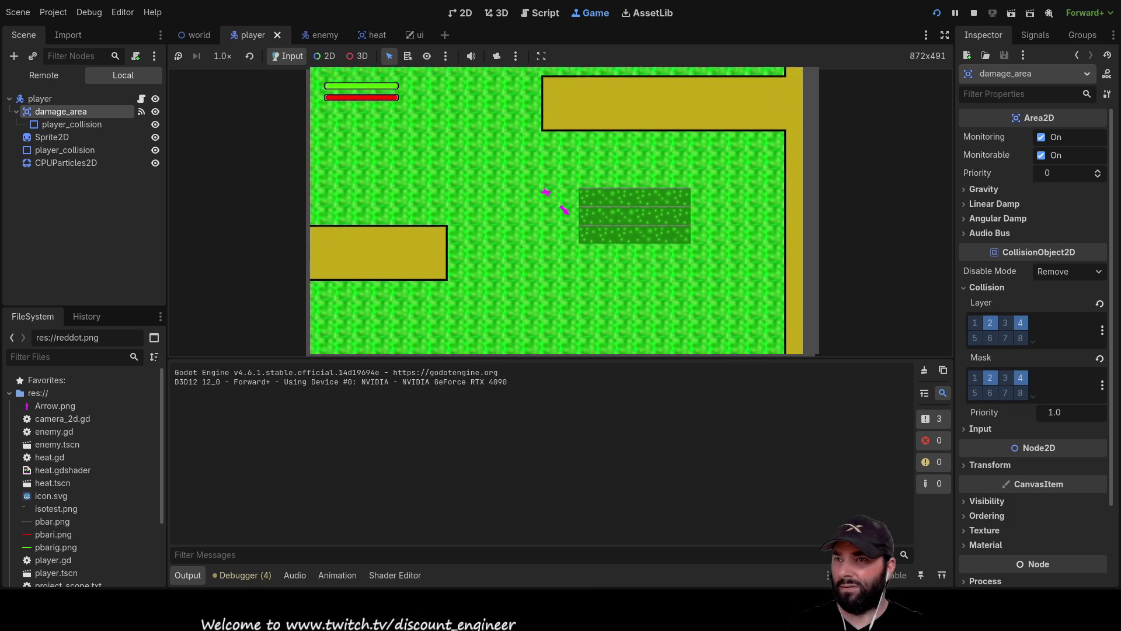
{"action": "key", "text": "a"}
{"action": "key", "text": "s"}
{"action": "key", "text": "a"}
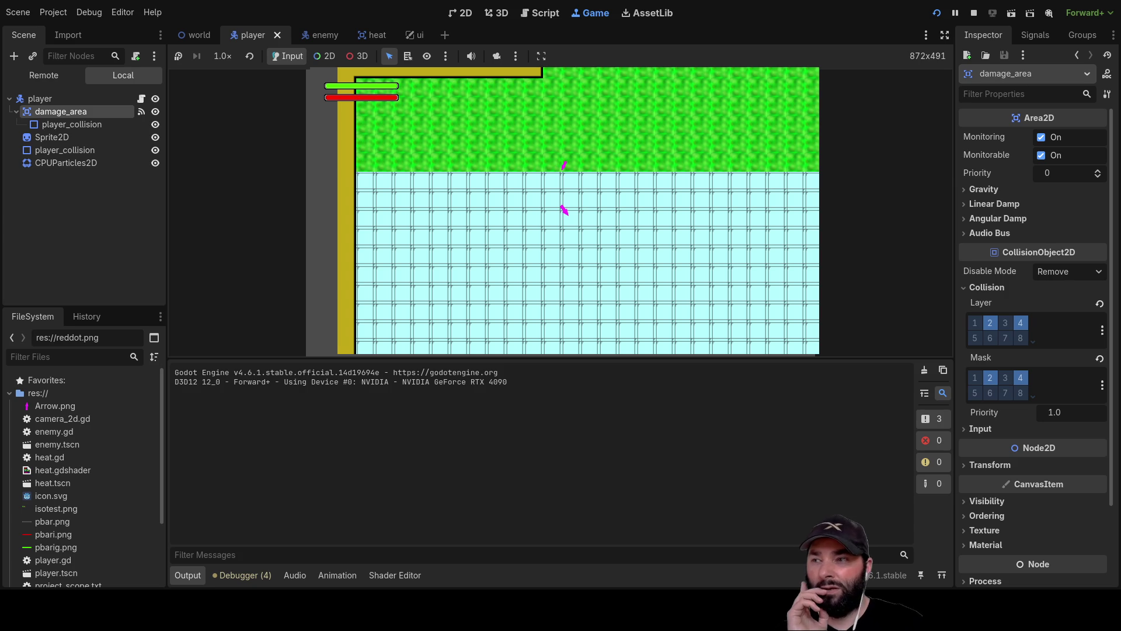
{"action": "left_click", "coordinate": [974, 12]}
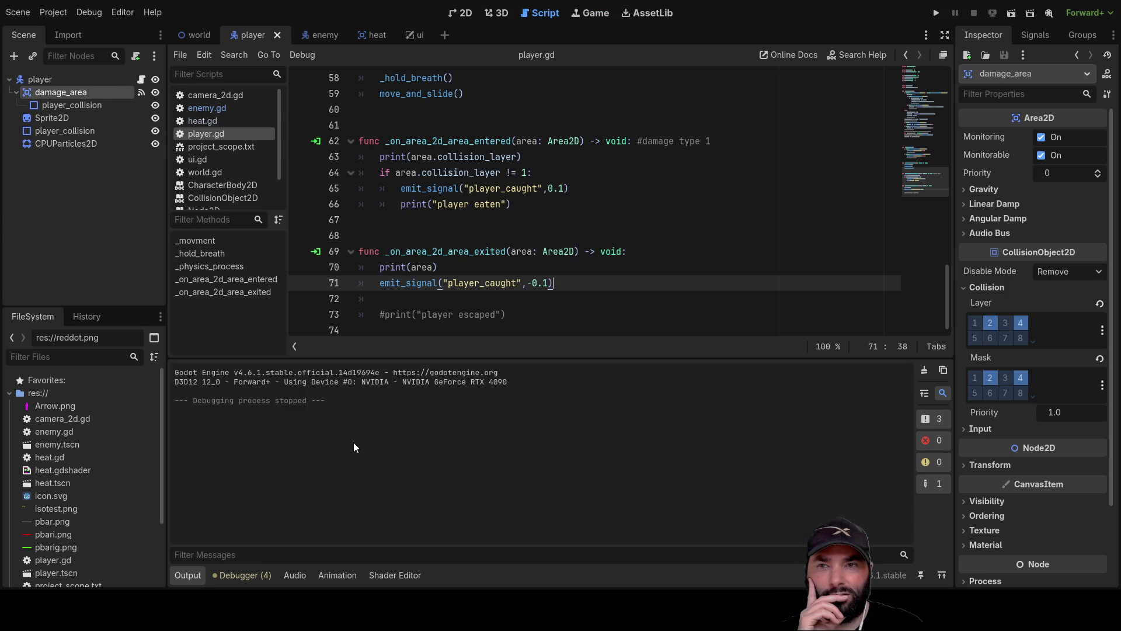
Clear damage_area's collision layers 2 and 4, then review player.gd's area-entered and exit handlers
{"action": "left_click", "coordinate": [990, 323]}
{"action": "left_click", "coordinate": [1021, 324]}
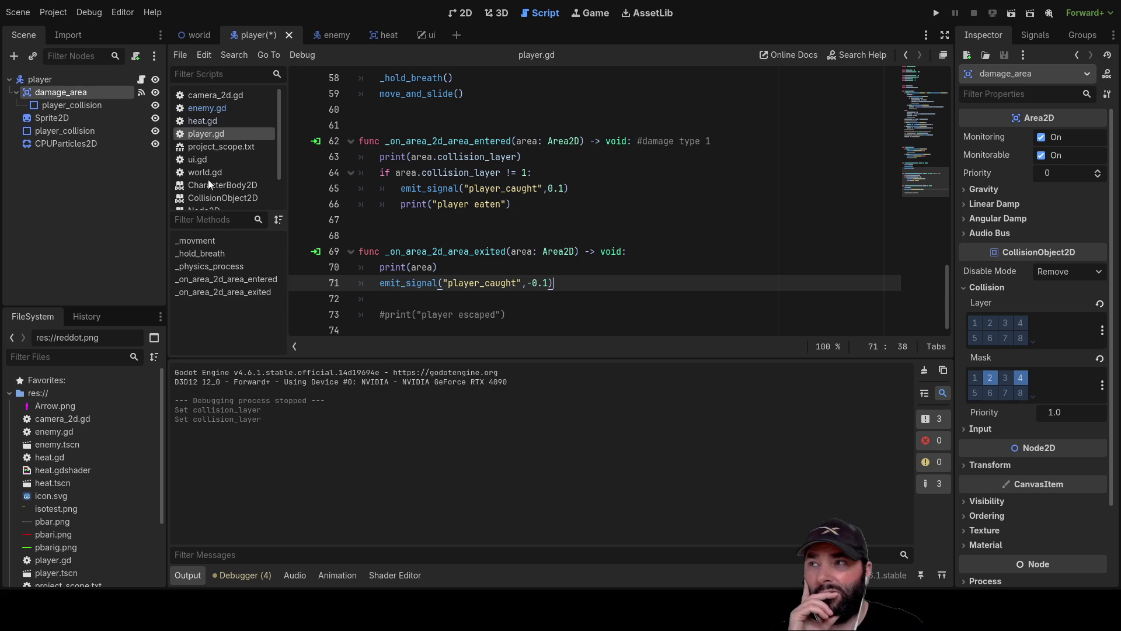
{"action": "left_click", "coordinate": [56, 81]}
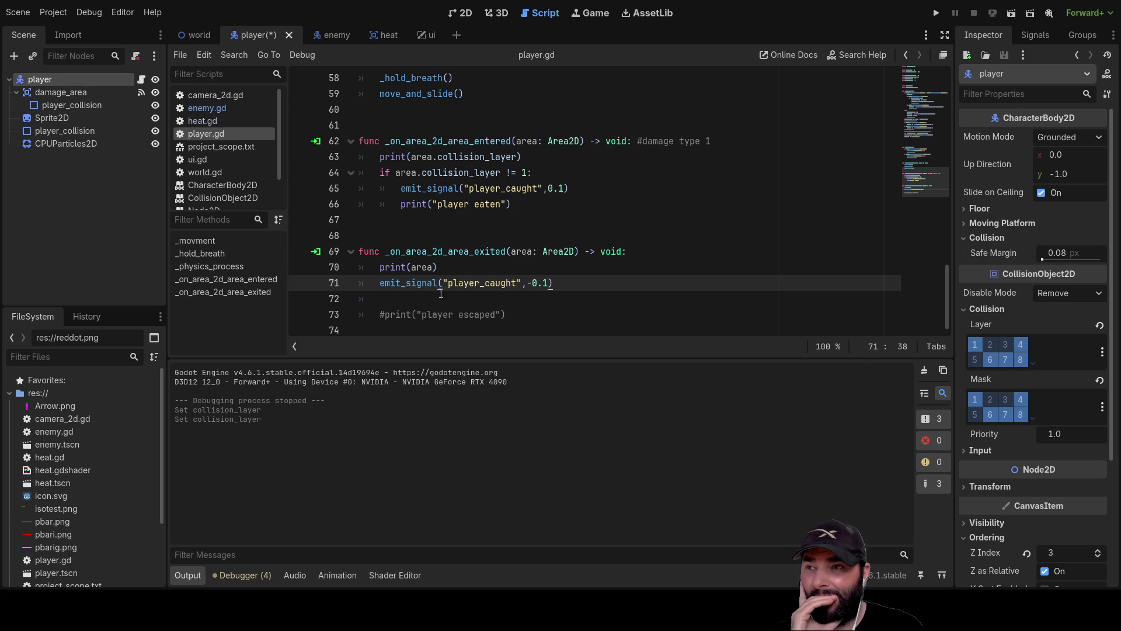
{"action": "mouse_move", "coordinate": [552, 282]}
{"action": "left_mouse_down"}
{"action": "mouse_move", "coordinate": [379, 267]}
{"action": "mouse_move", "coordinate": [537, 282]}
{"action": "mouse_move", "coordinate": [416, 282]}
{"action": "left_mouse_up"}
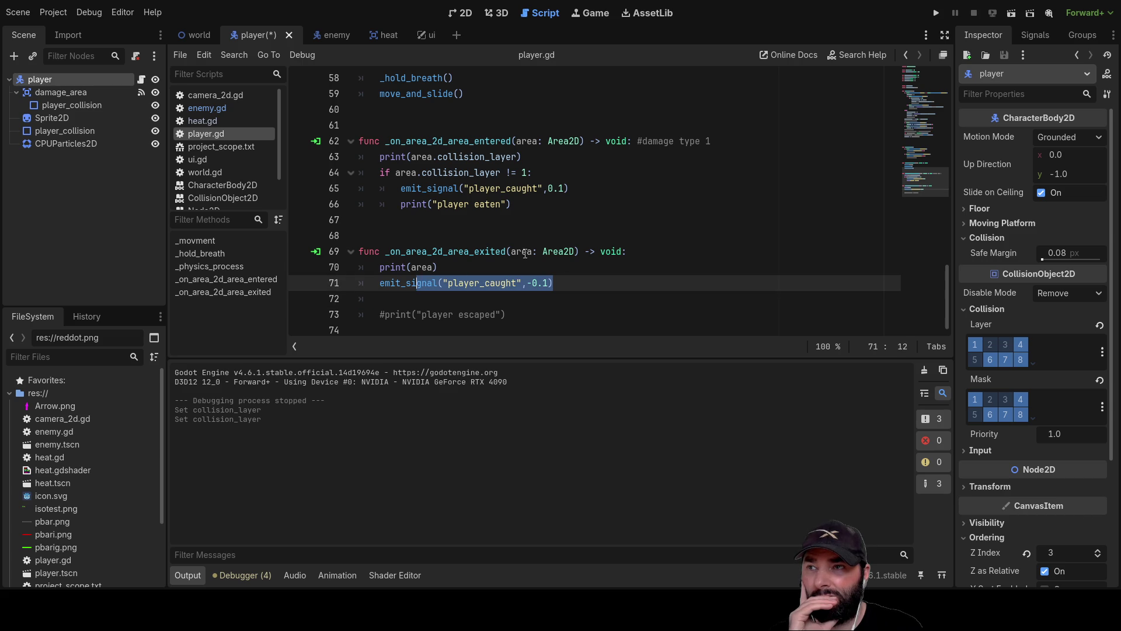
{"action": "mouse_move", "coordinate": [521, 219]}
{"action": "left_mouse_down"}
{"action": "mouse_move", "coordinate": [552, 211]}
{"action": "mouse_move", "coordinate": [352, 137]}
{"action": "mouse_move", "coordinate": [542, 219]}
{"action": "left_mouse_up"}
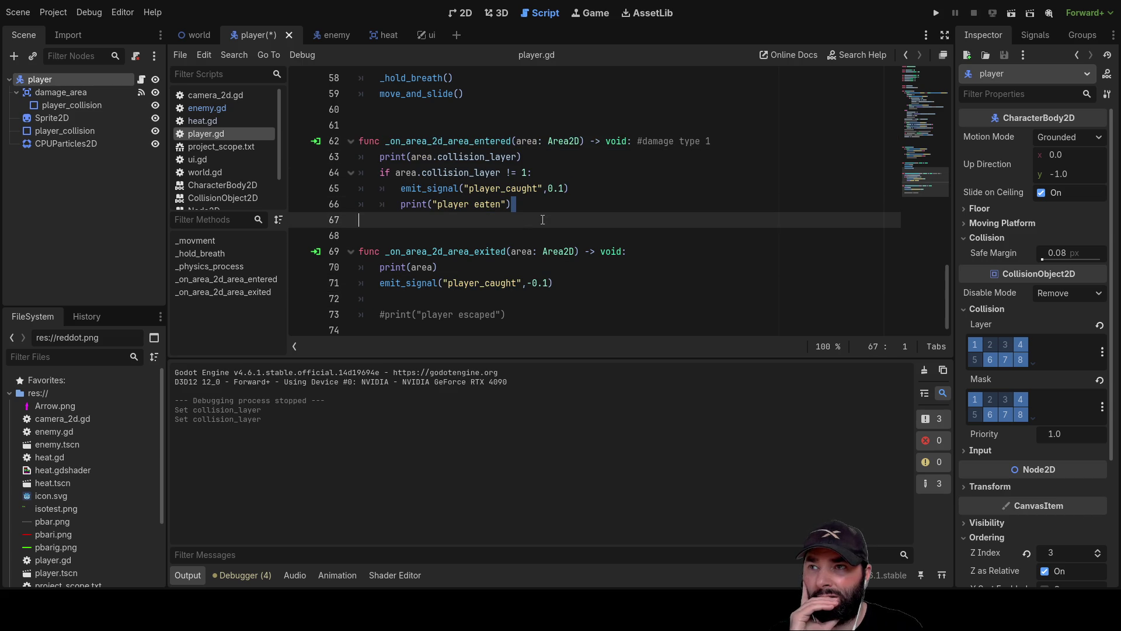
{"action": "double_click", "coordinate": [432, 141]}
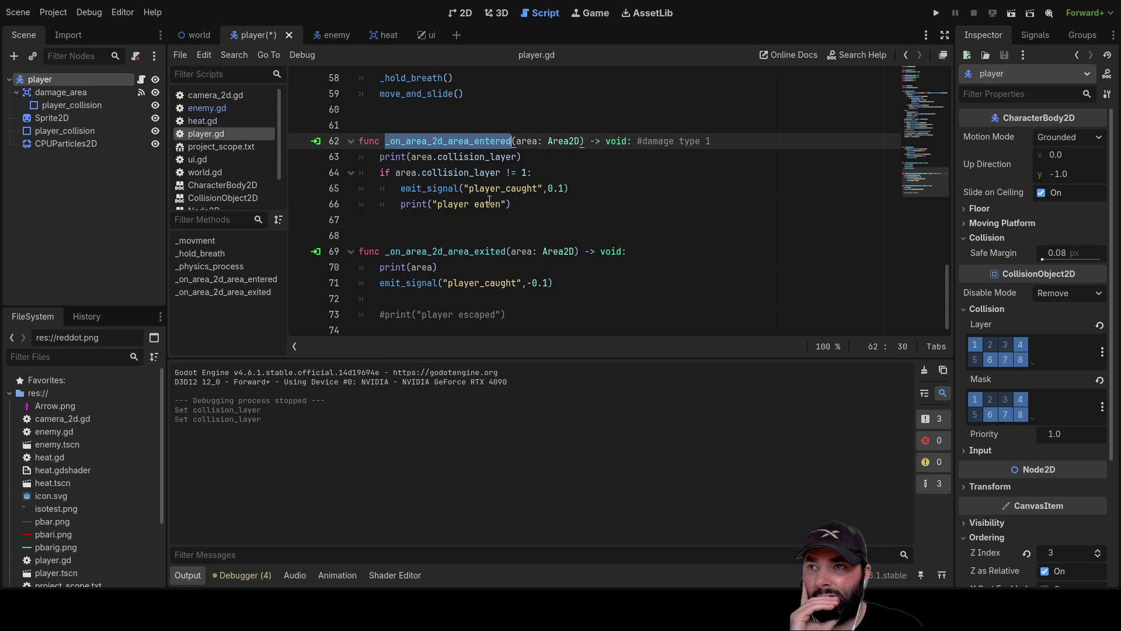
Disconnect damage_area's area_entered from _on_area_2d_area_entered and start connecting it to a new method
{"action": "left_click", "coordinate": [1035, 36]}
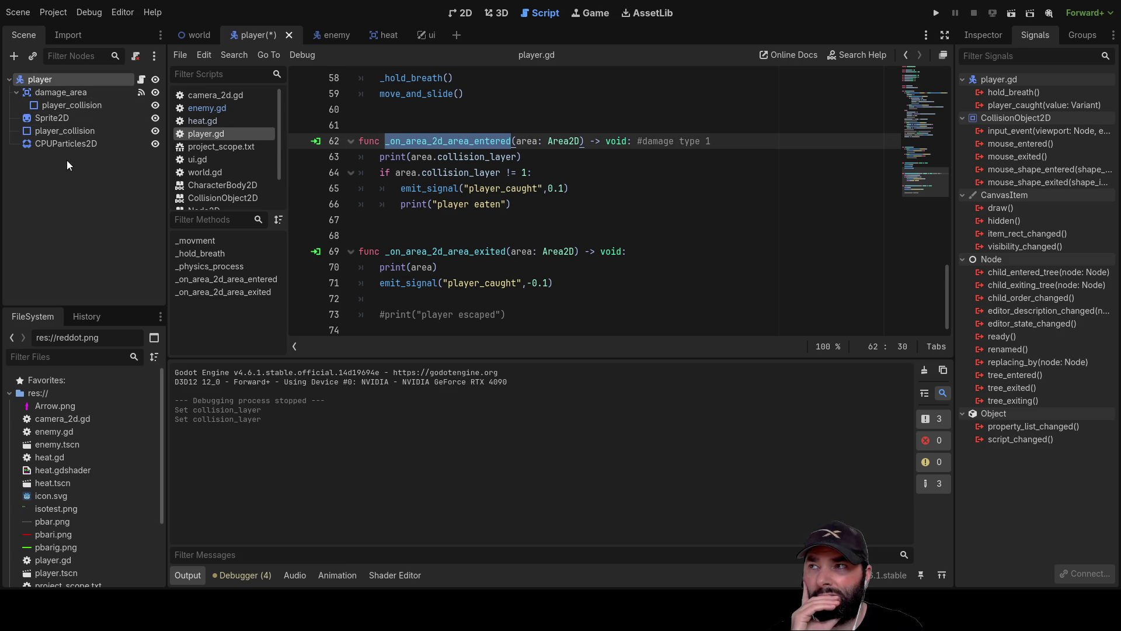
{"action": "left_click", "coordinate": [70, 92]}
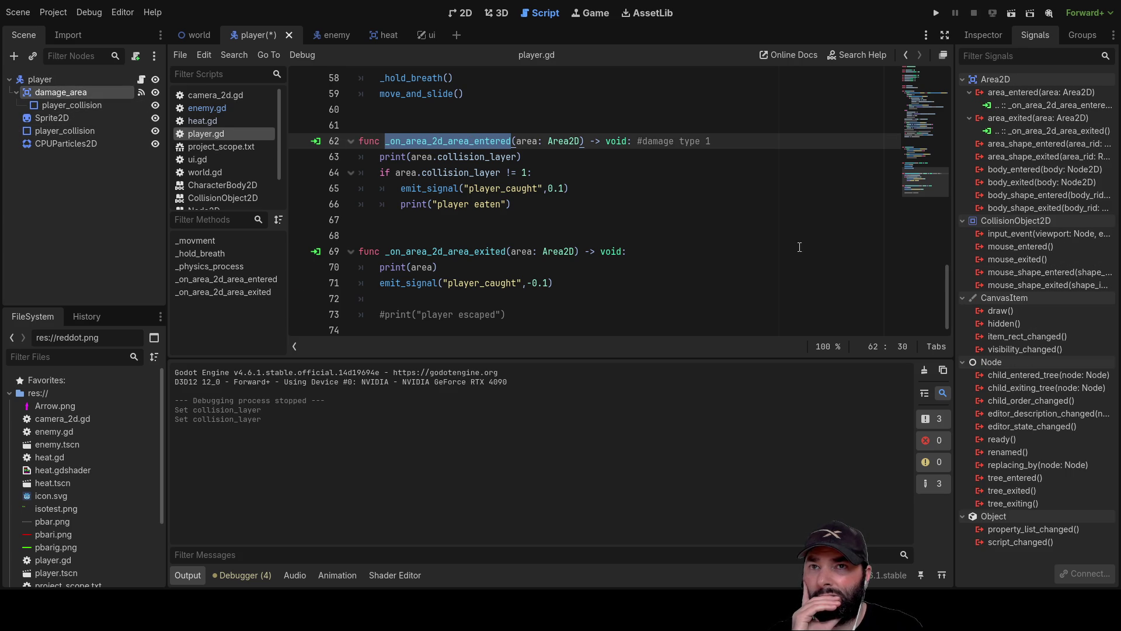
{"action": "left_click", "coordinate": [1041, 106]}
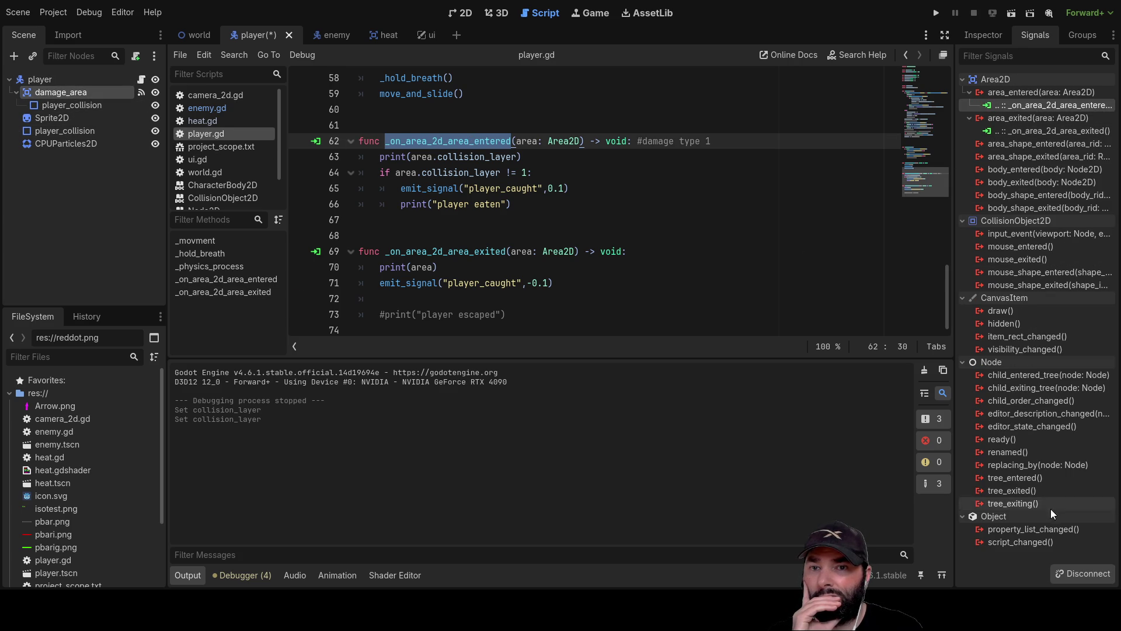
{"action": "left_click", "coordinate": [1089, 574]}
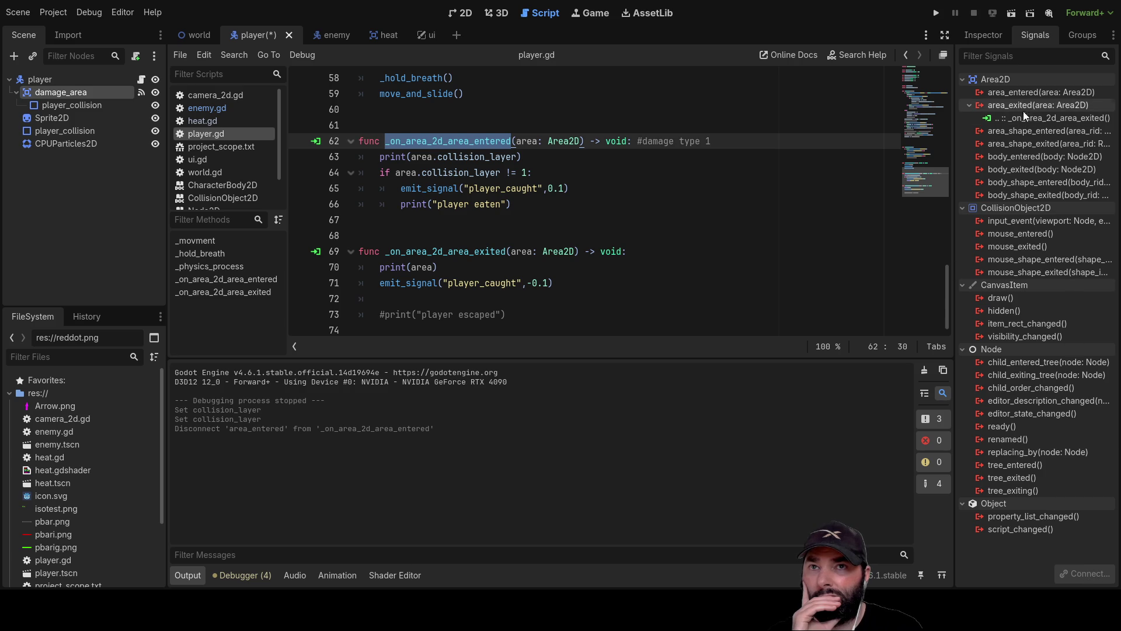
{"action": "left_click", "coordinate": [1024, 94]}
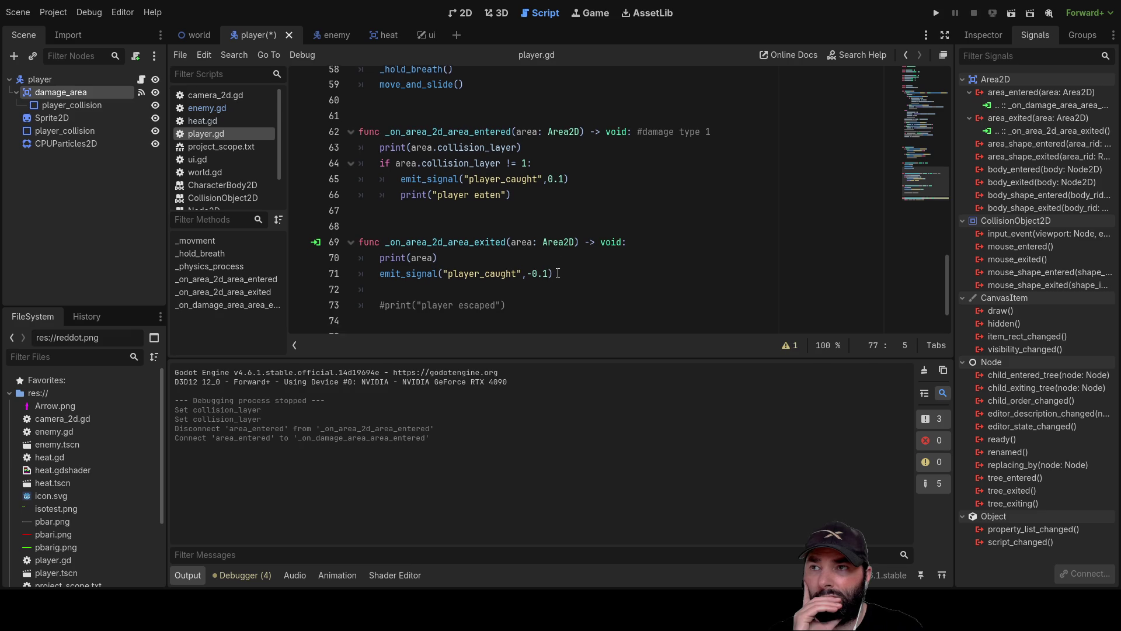
Move lines 63–66 of the old handler into _on_damage_area_area_entered, replacing 'pass', and fix the print indentation
{"action": "scroll", "coordinate": [558, 272], "scroll_direction": "up", "scroll_amount": 2}
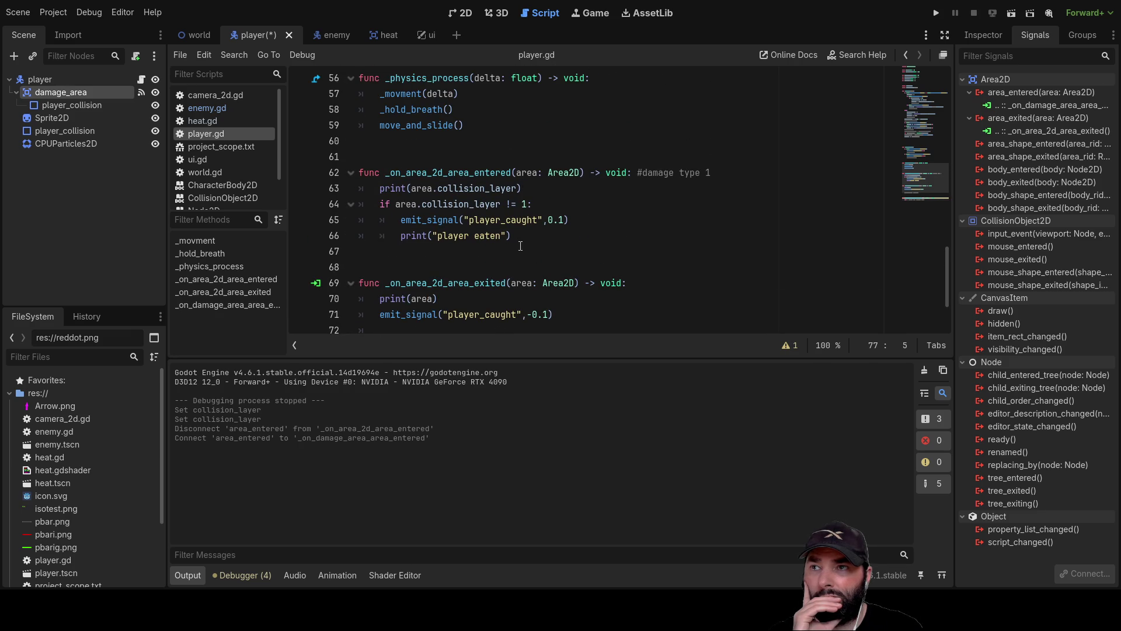
{"action": "left_click_drag", "start_coordinate": [520, 240], "coordinate": [344, 187]}
{"action": "key", "text": "ctrl+c"}
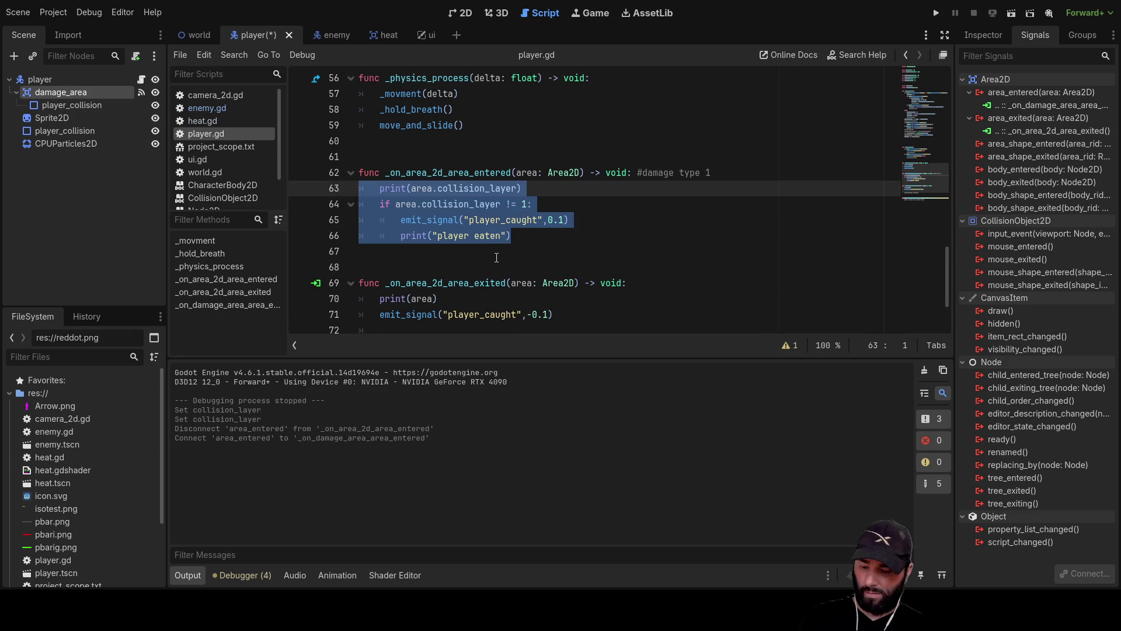
{"action": "key", "text": "Delete"}
{"action": "scroll", "coordinate": [527, 279], "scroll_direction": "down", "scroll_amount": 1}
{"action": "left_click_drag", "start_coordinate": [558, 315], "coordinate": [373, 312]}
{"action": "key", "text": "ctrl+v"}
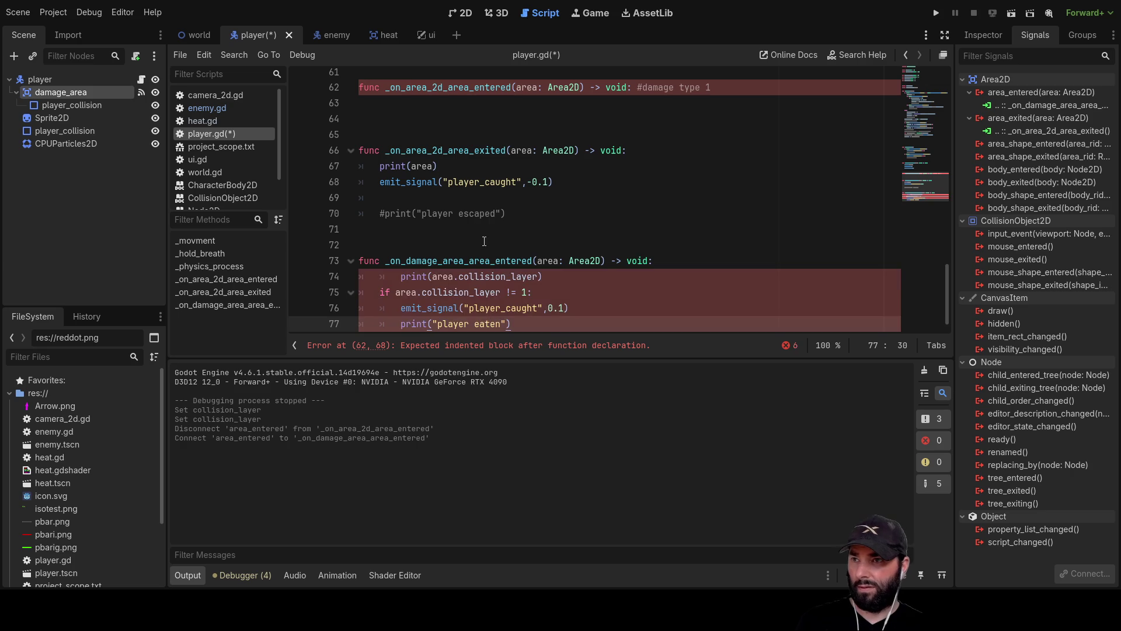
{"action": "left_click", "coordinate": [392, 268]}
{"action": "key", "text": "BackSpace"}
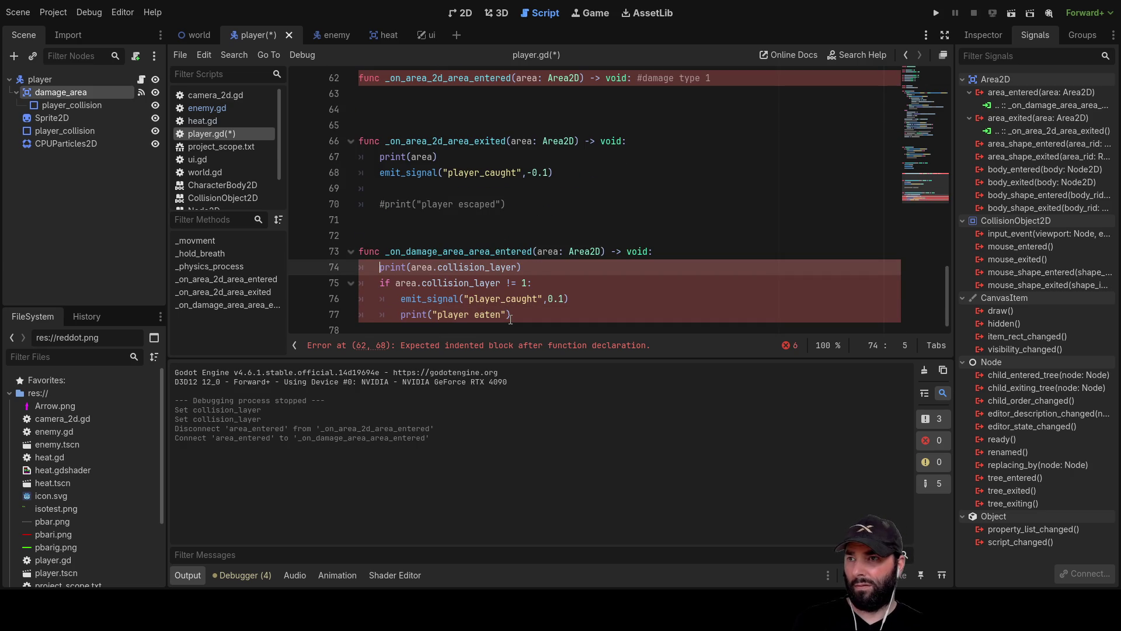
Delete the empty _on_area_2d_area_entered declaration and launch a test run
{"action": "scroll", "coordinate": [414, 143], "scroll_direction": "up", "scroll_amount": 1}
{"action": "left_click", "coordinate": [414, 144]}
{"action": "key", "text": "shift+Up"}
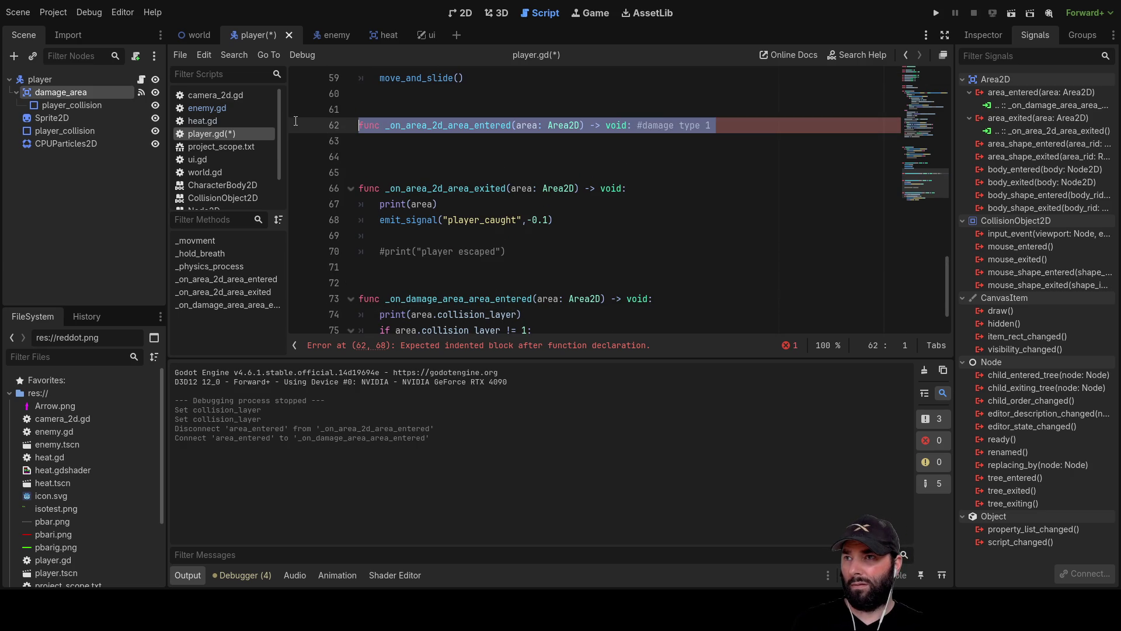
{"action": "key", "text": "BackSpace"}
{"action": "key", "text": "Delete"}
{"action": "key", "text": "Delete"}
{"action": "scroll", "coordinate": [566, 192], "scroll_direction": "up", "scroll_amount": 1}
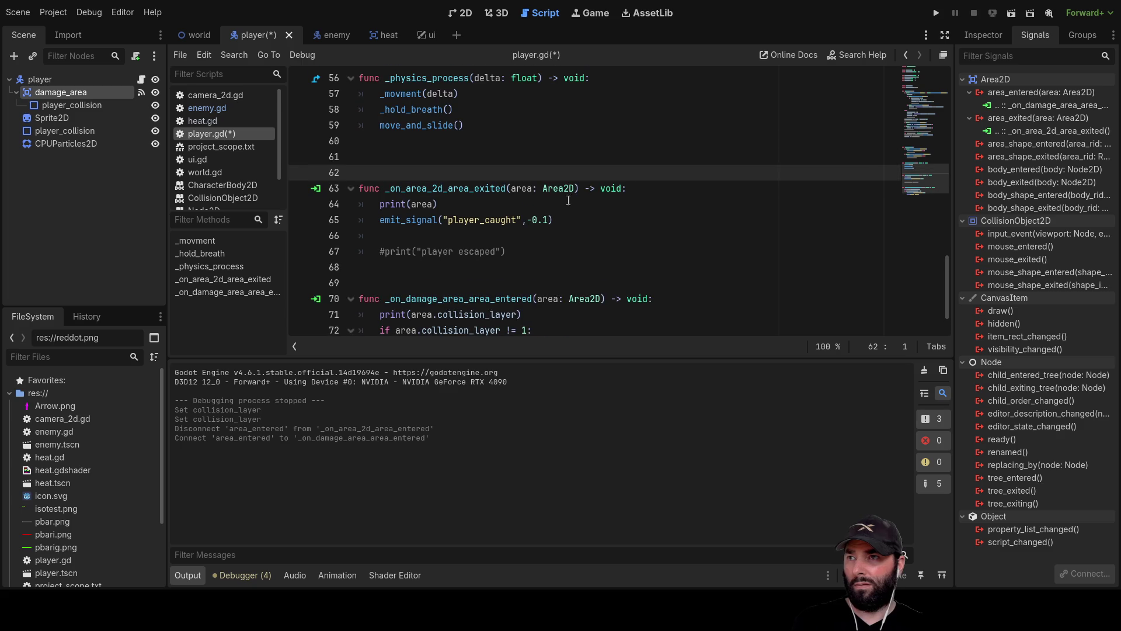
{"action": "left_click", "coordinate": [936, 13]}
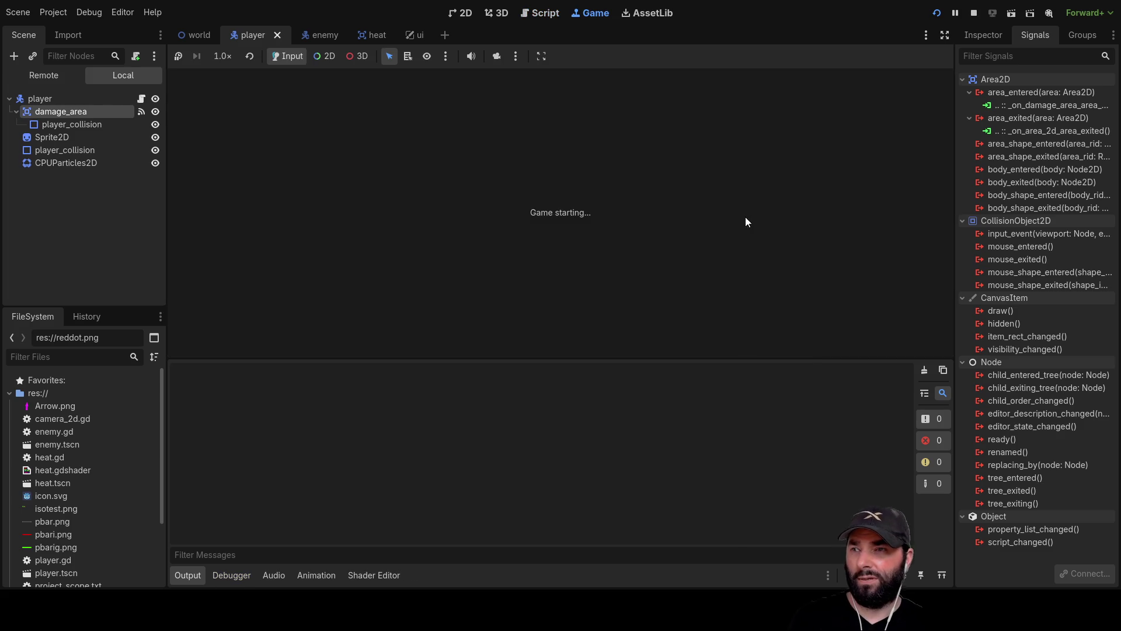
Steer the player up-right, up-left across the grass, then down onto the icy floor, and stop the run
{"action": "key", "text": "w"}
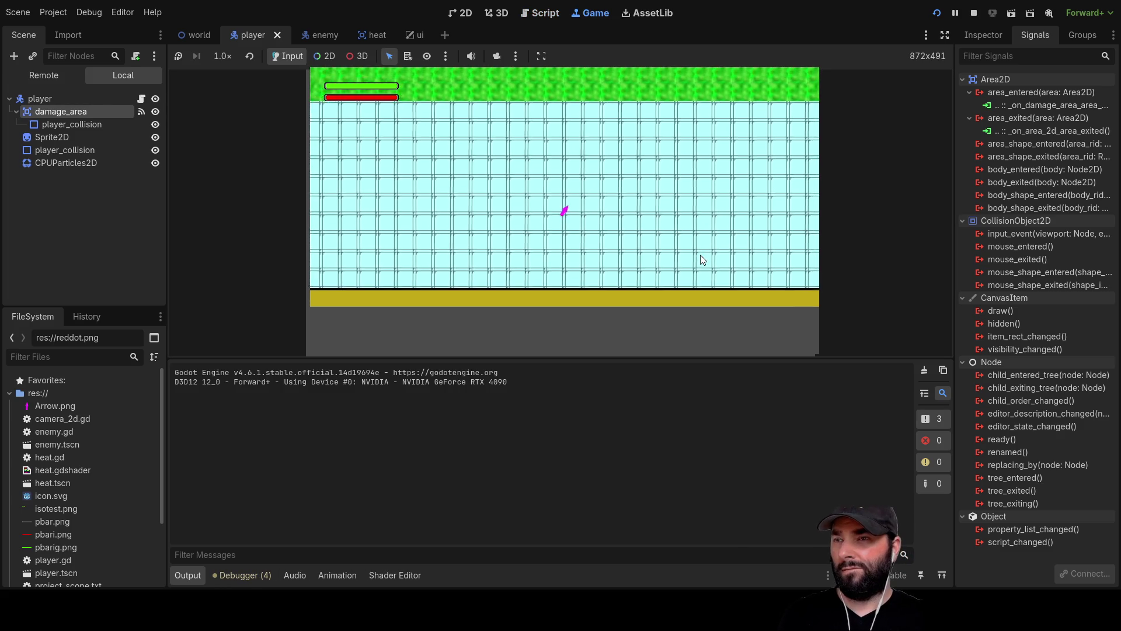
{"action": "key", "text": "w"}
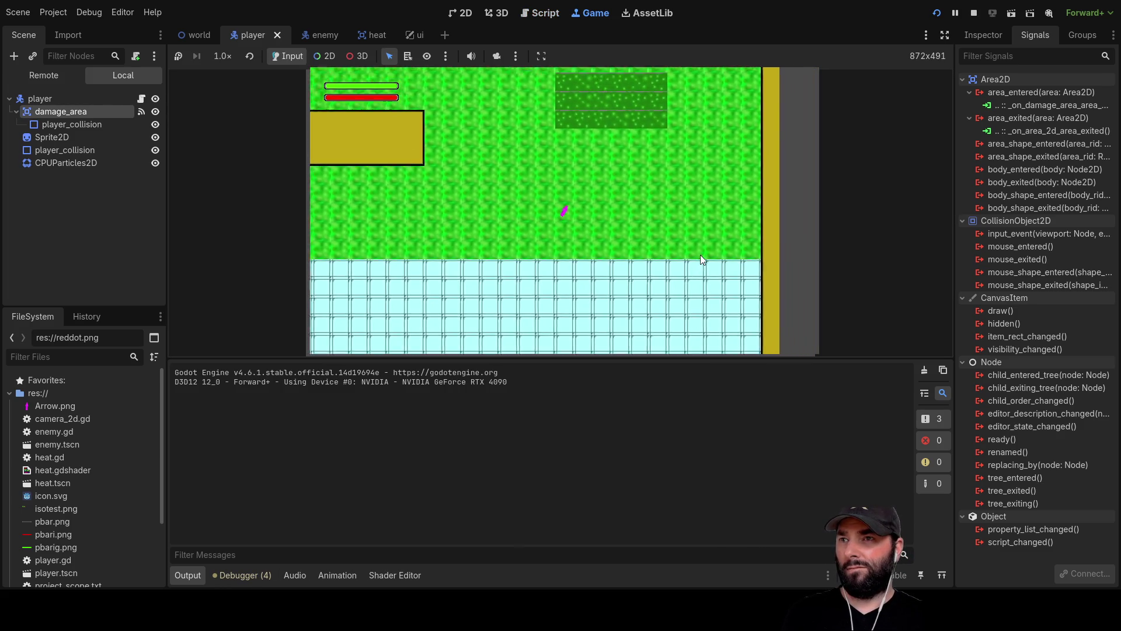
{"action": "key", "text": "a"}
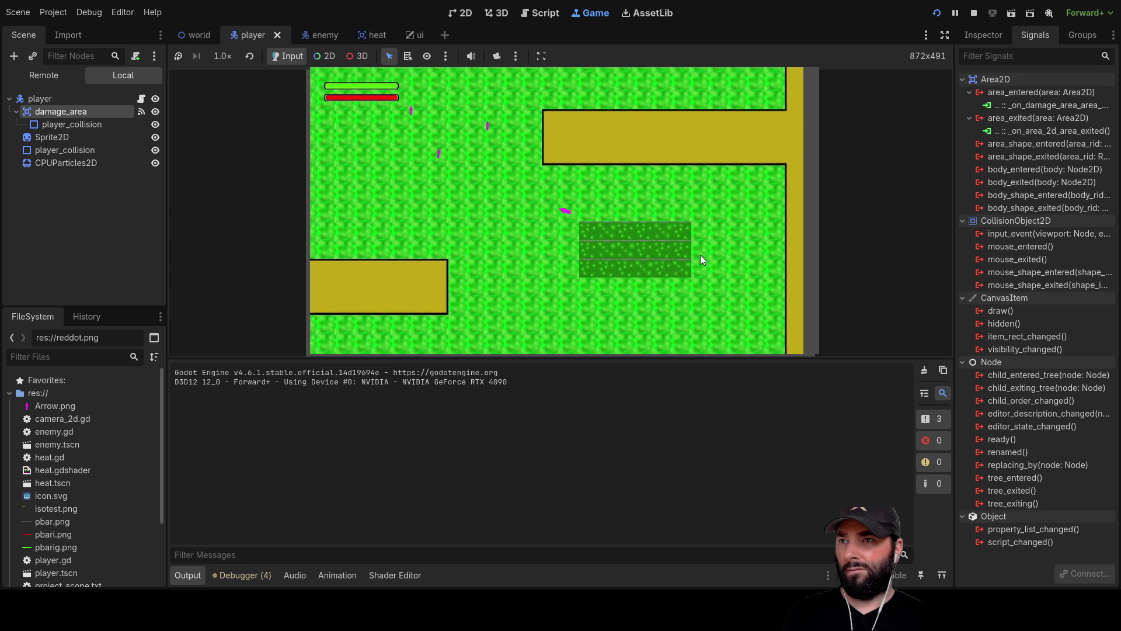
{"action": "key", "text": "w"}
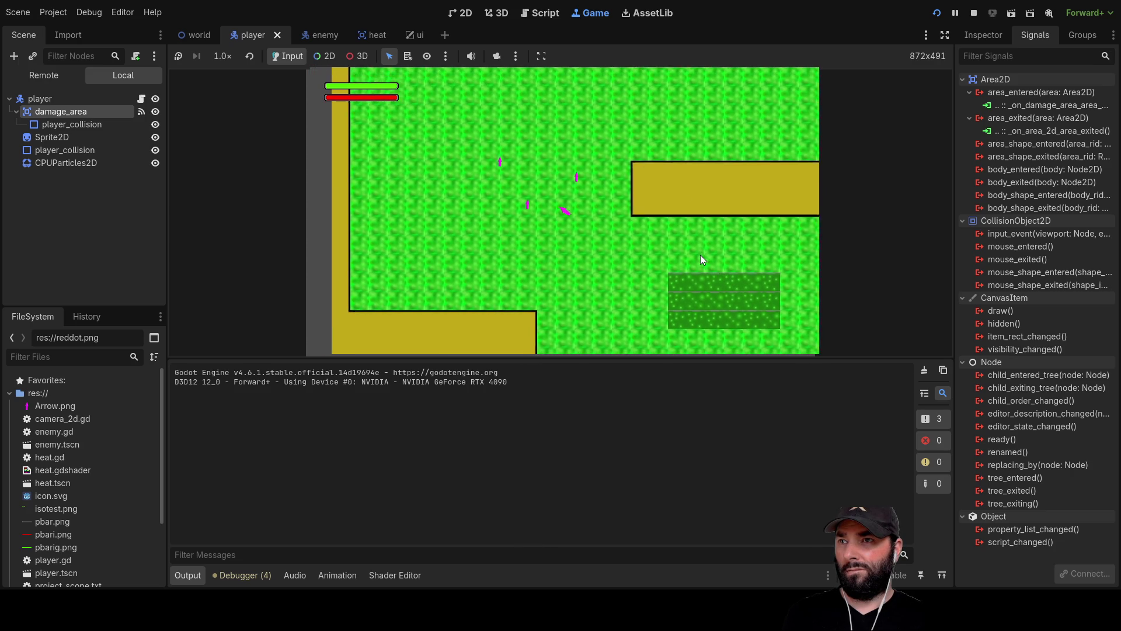
{"action": "key", "text": "w"}
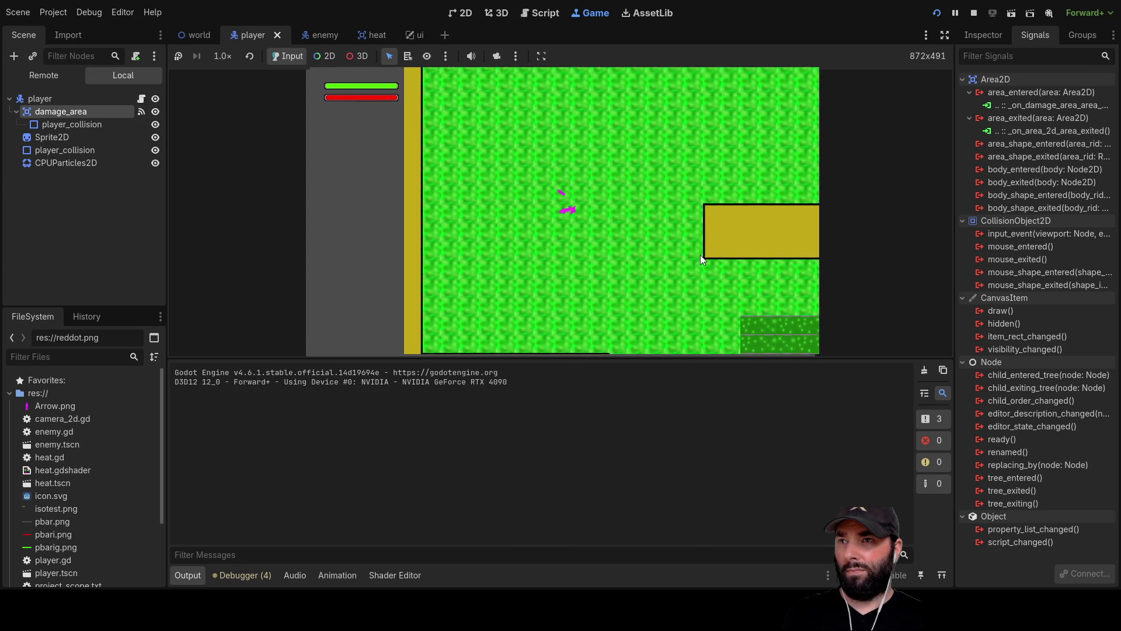
{"action": "key", "text": "s"}
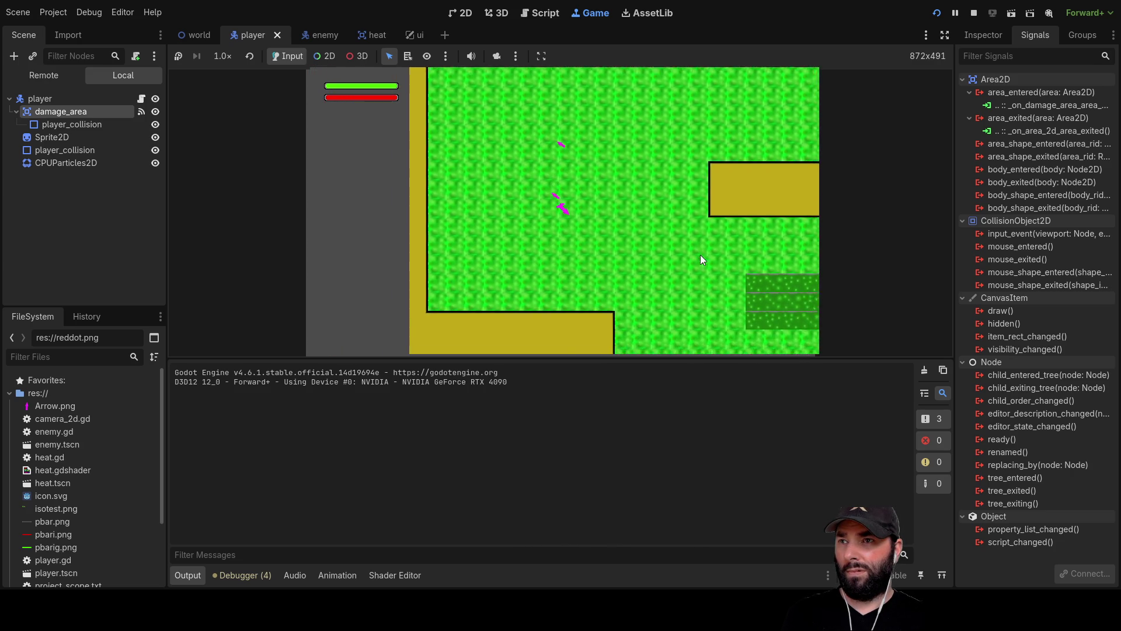
{"action": "key", "text": "d"}
{"action": "key", "text": "s"}
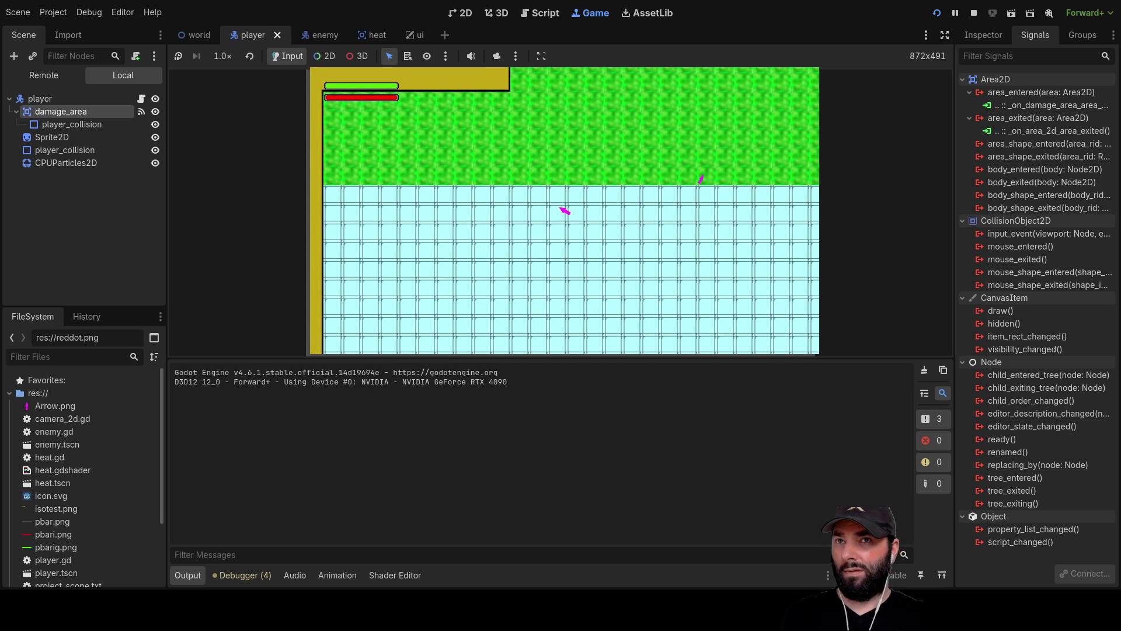
{"action": "left_click", "coordinate": [973, 12]}
{"action": "scroll", "coordinate": [508, 215], "scroll_direction": "down", "scroll_amount": 1}
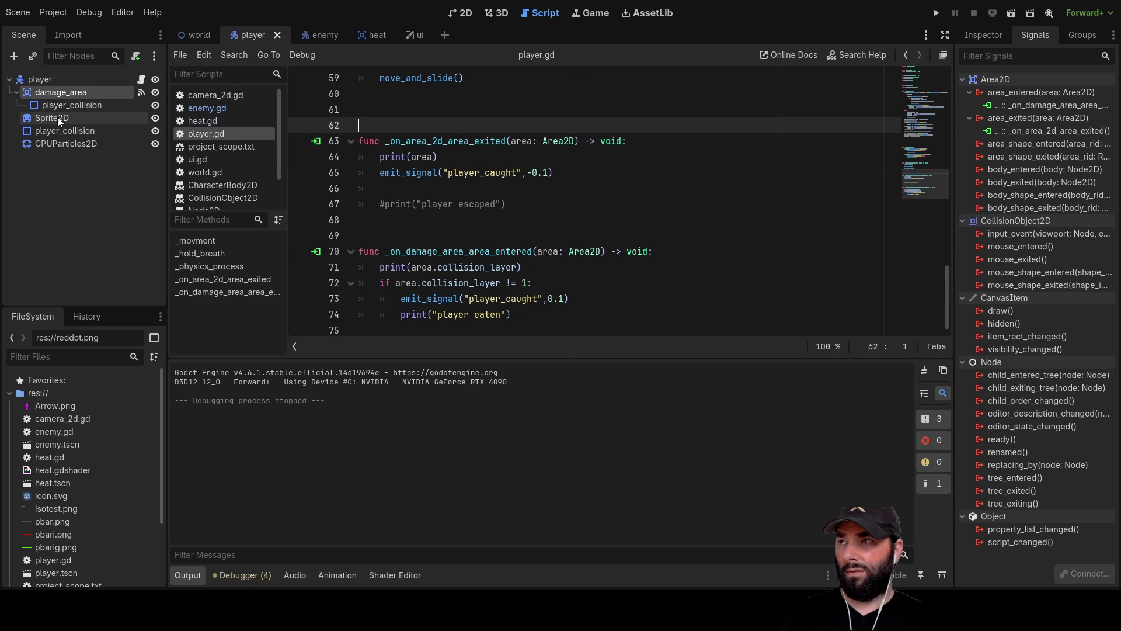
Disconnect area_exited from the old handler and connect it to a new damage_area handler
{"action": "left_click", "coordinate": [1045, 131]}
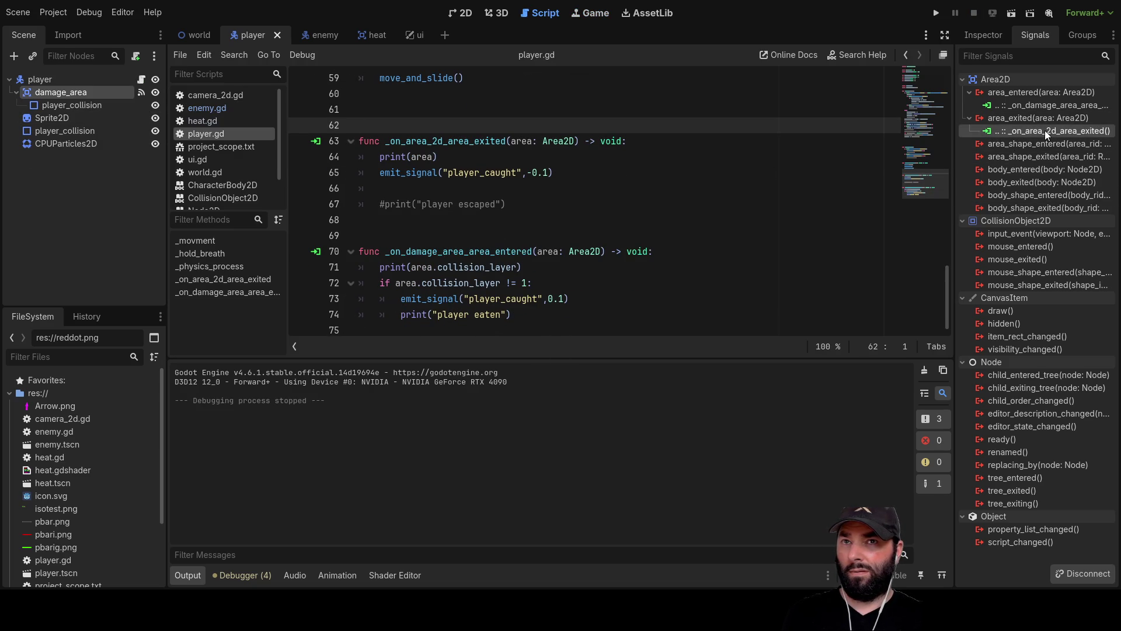
{"action": "left_click", "coordinate": [1091, 572]}
{"action": "left_click", "coordinate": [1031, 120]}
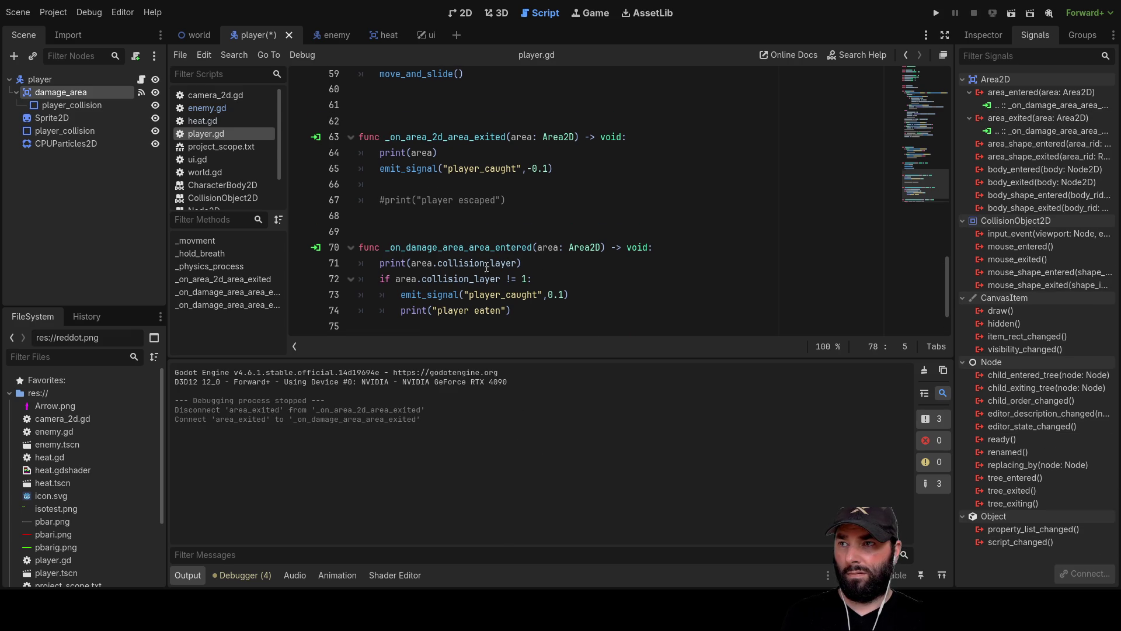
Move the old exit code (print and -0.1 emit) into _on_damage_area_area_exited in place of 'pass'
{"action": "scroll", "coordinate": [499, 136], "scroll_direction": "up", "scroll_amount": 1}
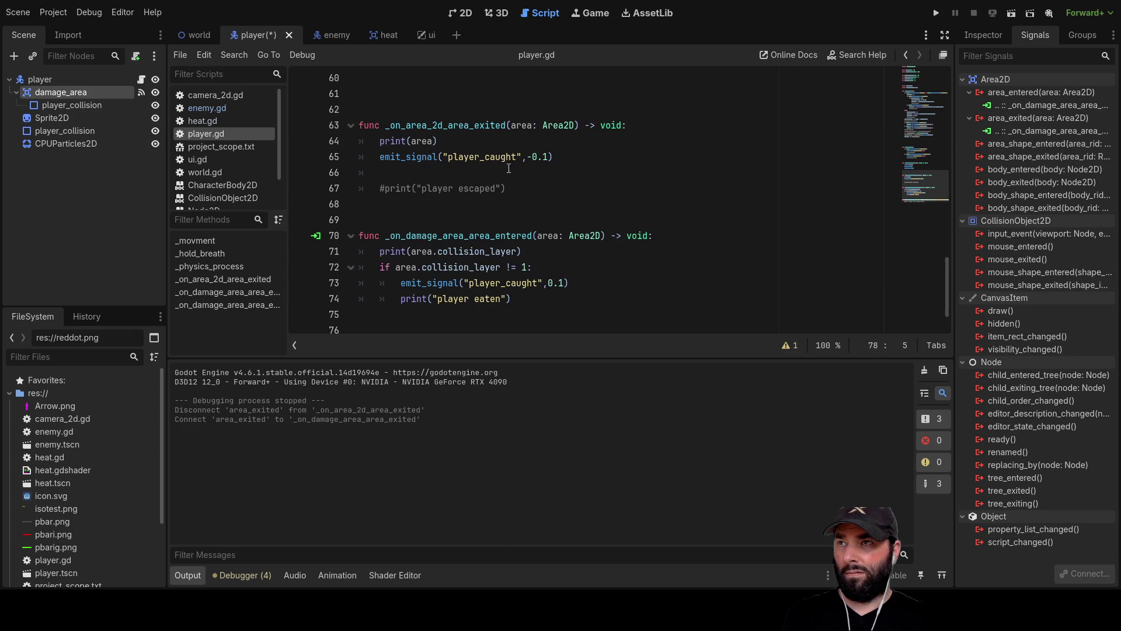
{"action": "left_click_drag", "start_coordinate": [515, 188], "coordinate": [350, 141]}
{"action": "key", "text": "ctrl+c"}
{"action": "key", "text": "BackSpace"}
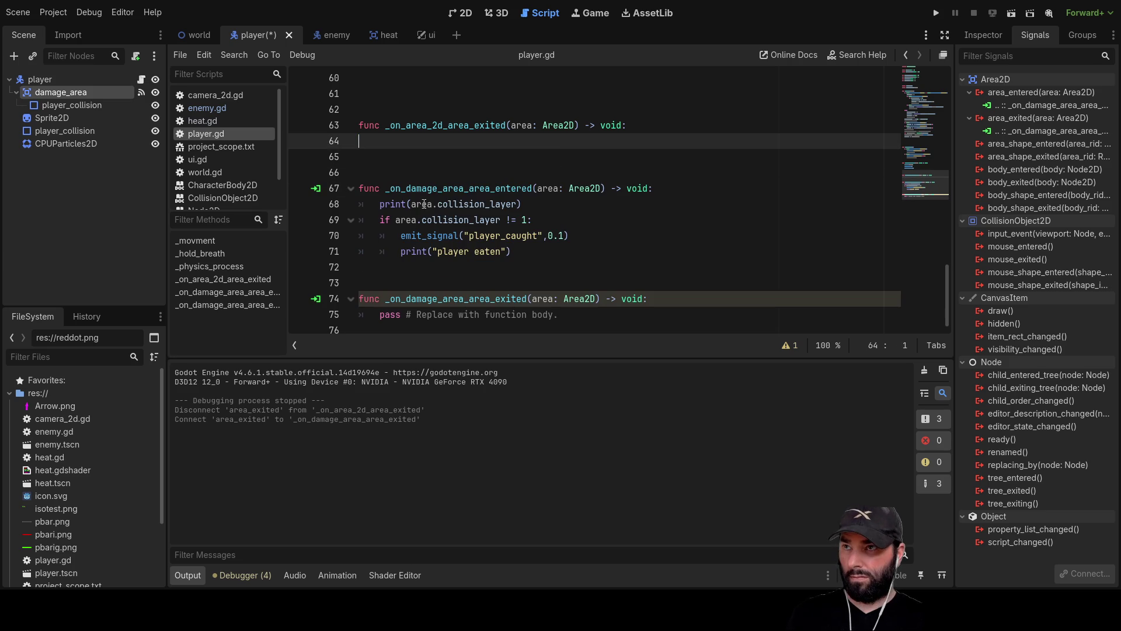
{"action": "left_click_drag", "start_coordinate": [379, 317], "coordinate": [644, 316]}
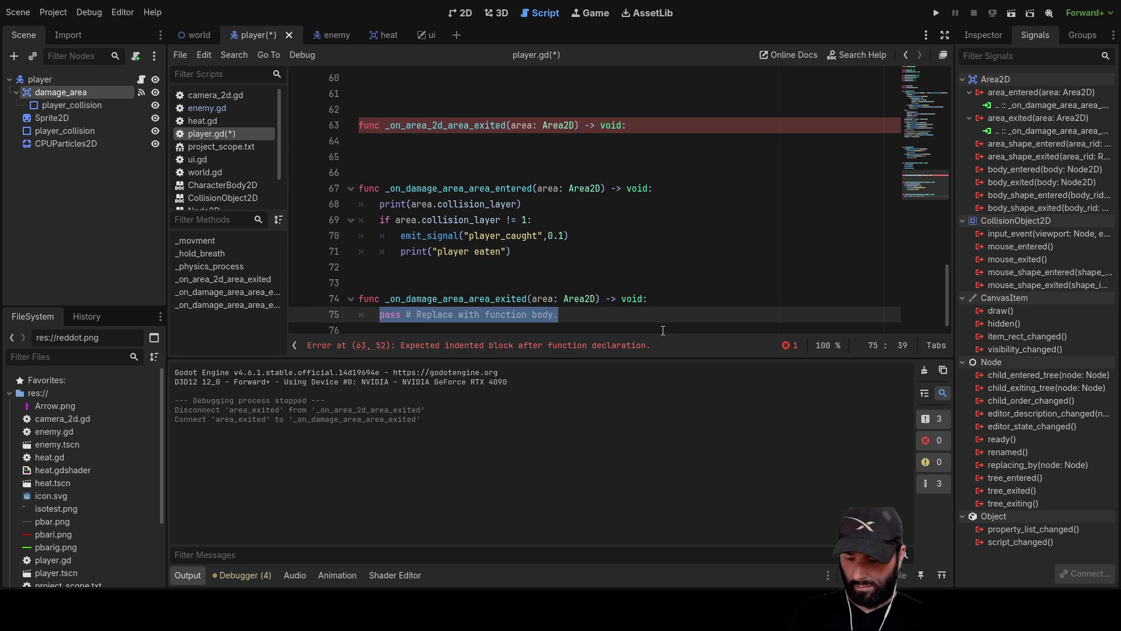
{"action": "key", "text": "ctrl+v"}
{"action": "left_click", "coordinate": [375, 302]}
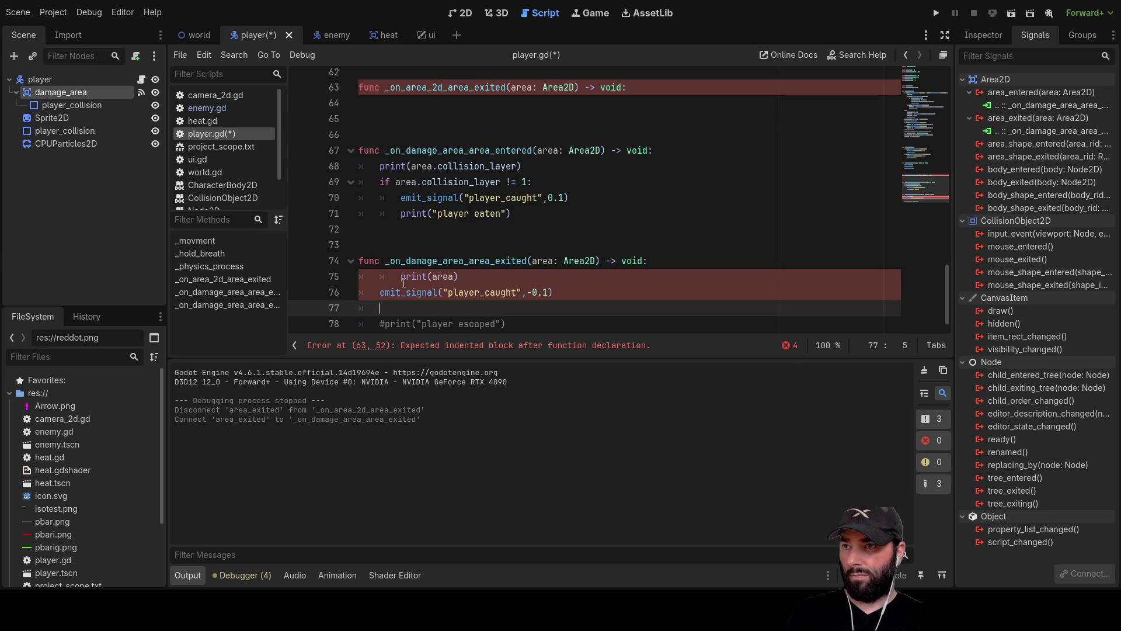
{"action": "left_click", "coordinate": [383, 276]}
Delete the empty _on_area_2d_area_exited function and remove the blank line after emit_signal
{"action": "scroll", "coordinate": [414, 320], "scroll_direction": "up", "scroll_amount": 1}
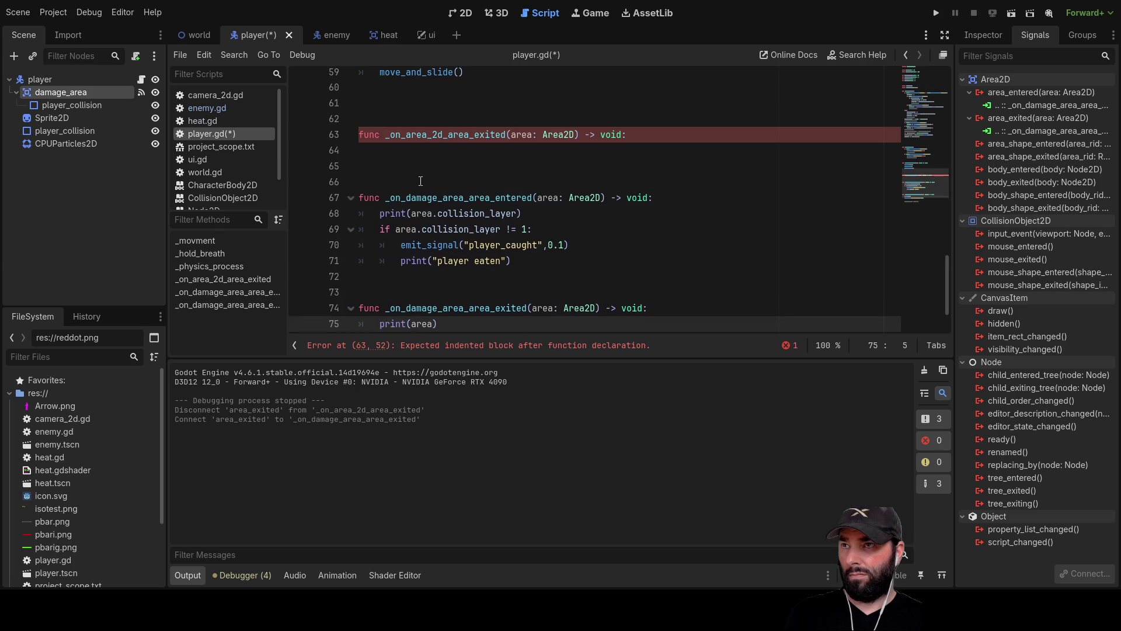
{"action": "left_click_drag", "start_coordinate": [362, 150], "coordinate": [308, 91]}
{"action": "key", "text": "BackSpace"}
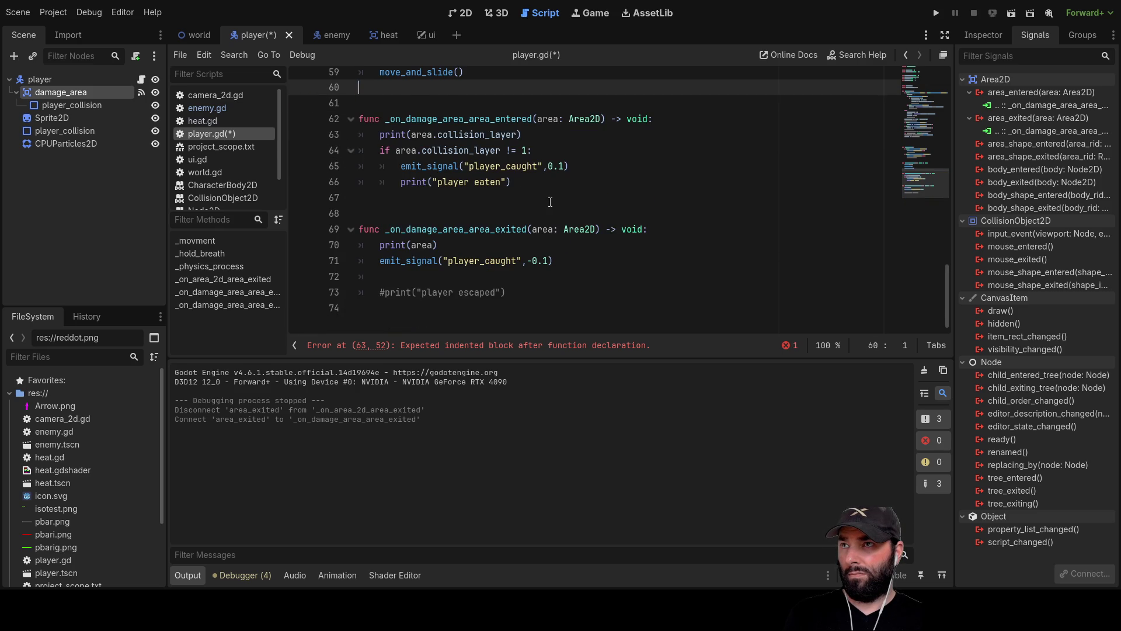
{"action": "scroll", "coordinate": [513, 179], "scroll_direction": "up", "scroll_amount": 1}
{"action": "scroll", "coordinate": [479, 272], "scroll_direction": "up", "scroll_amount": 1}
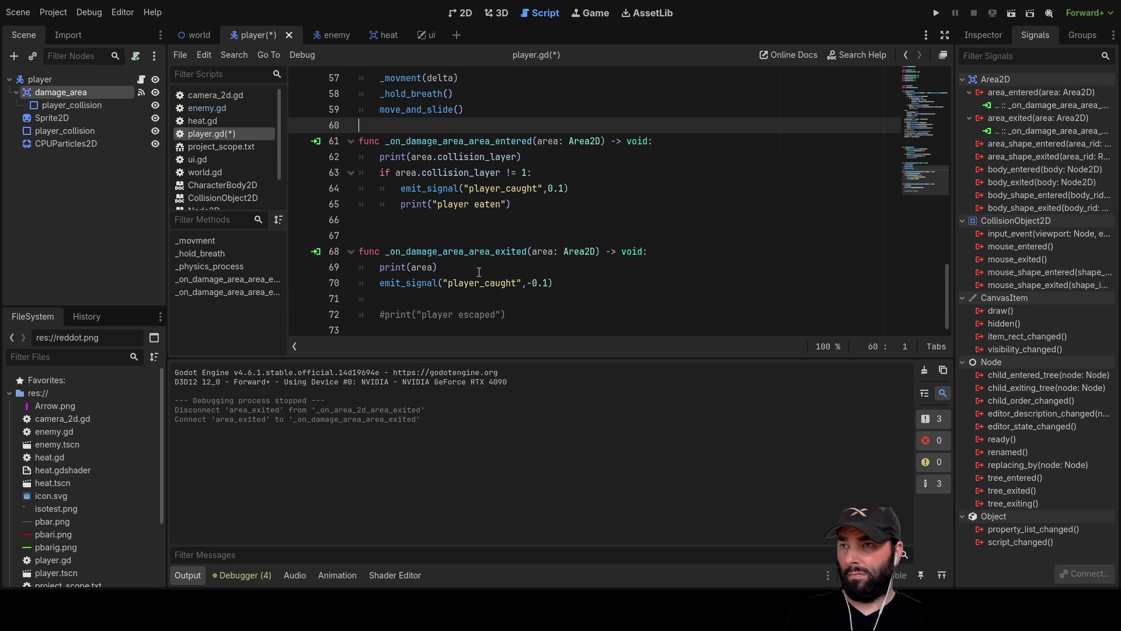
{"action": "left_click", "coordinate": [389, 298]}
{"action": "key", "text": "BackSpace"}
{"action": "key", "text": "BackSpace"}
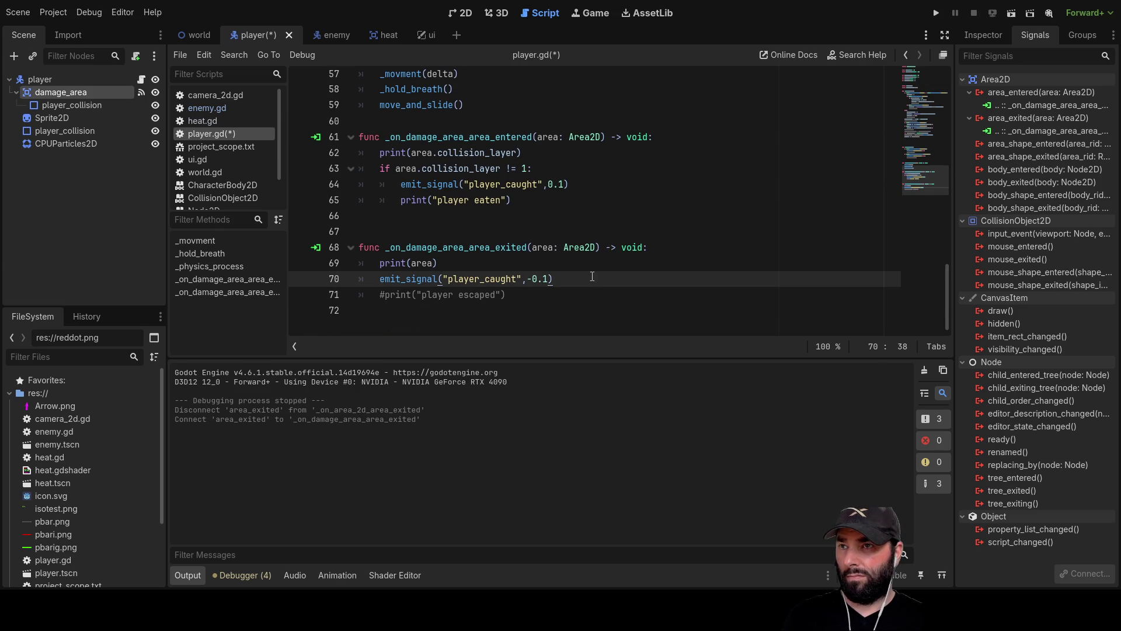
{"action": "scroll", "coordinate": [574, 231], "scroll_direction": "up", "scroll_amount": 2}
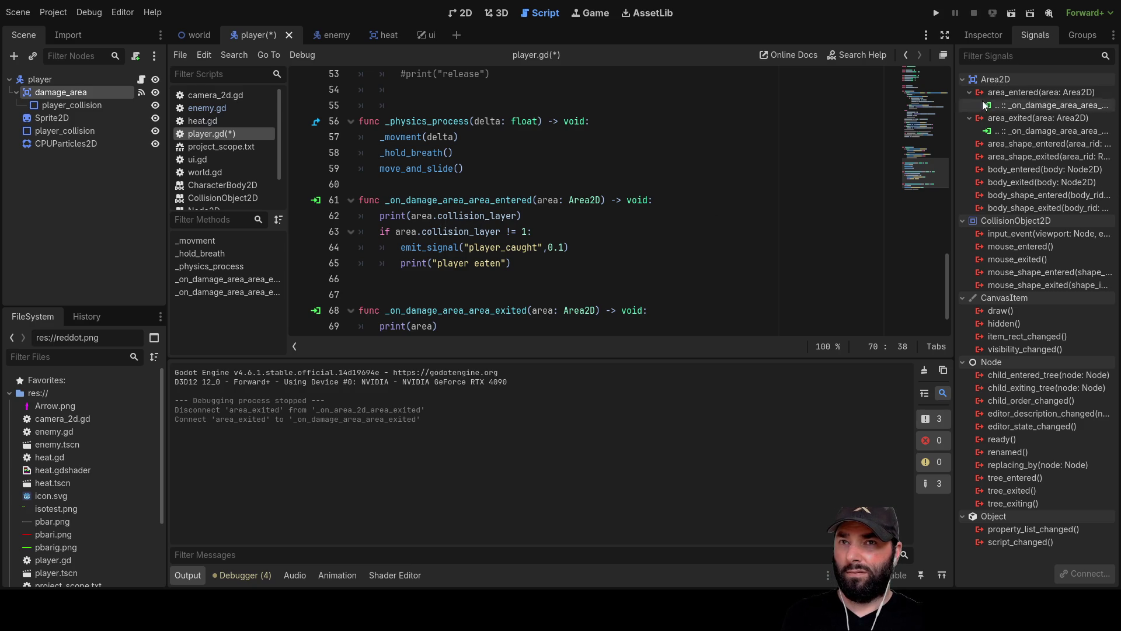
Change line 62's print from area.collision_layer to area.collision_mask, then start a test run
{"action": "left_click", "coordinate": [976, 38]}
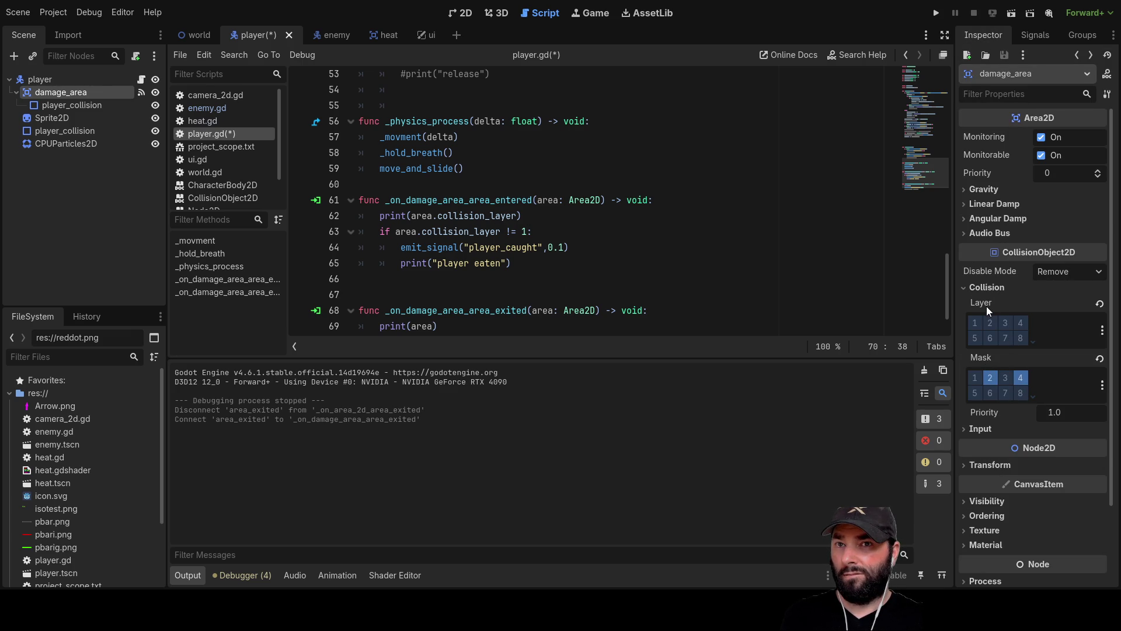
{"action": "double_click", "coordinate": [480, 217]}
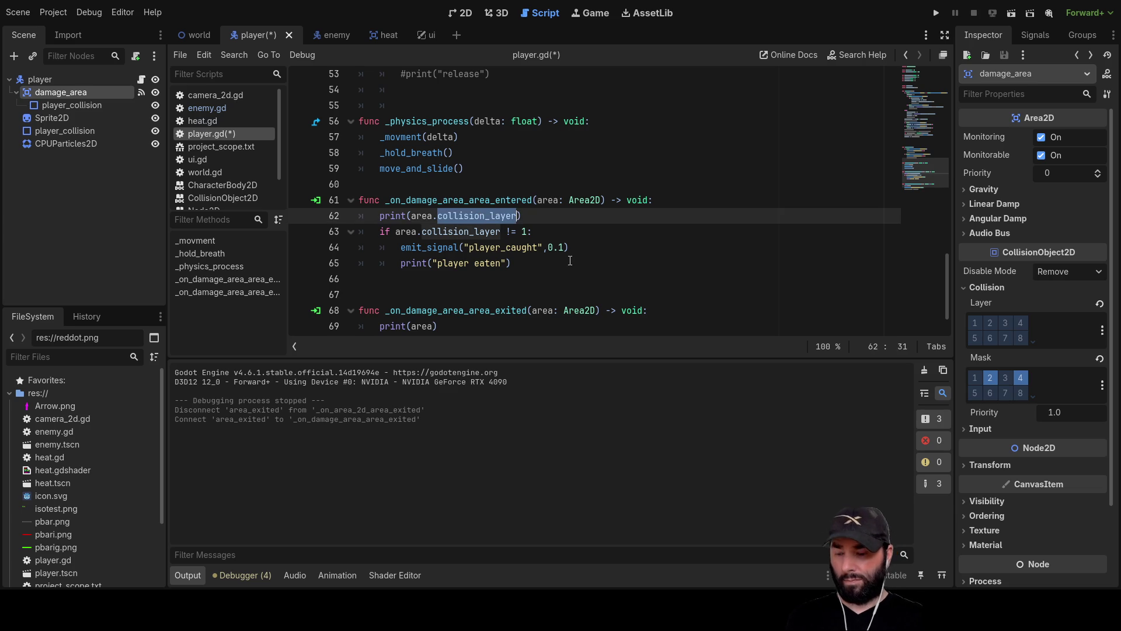
{"action": "type", "text": "coll"}
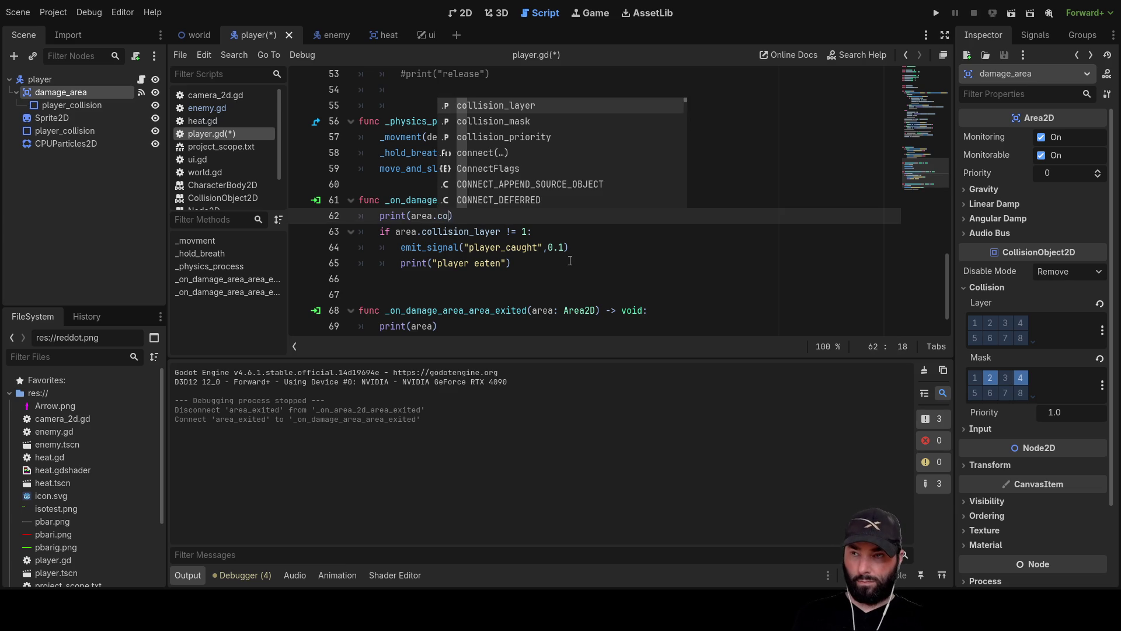
{"action": "key", "text": "Down"}
{"action": "key", "text": "Return"}
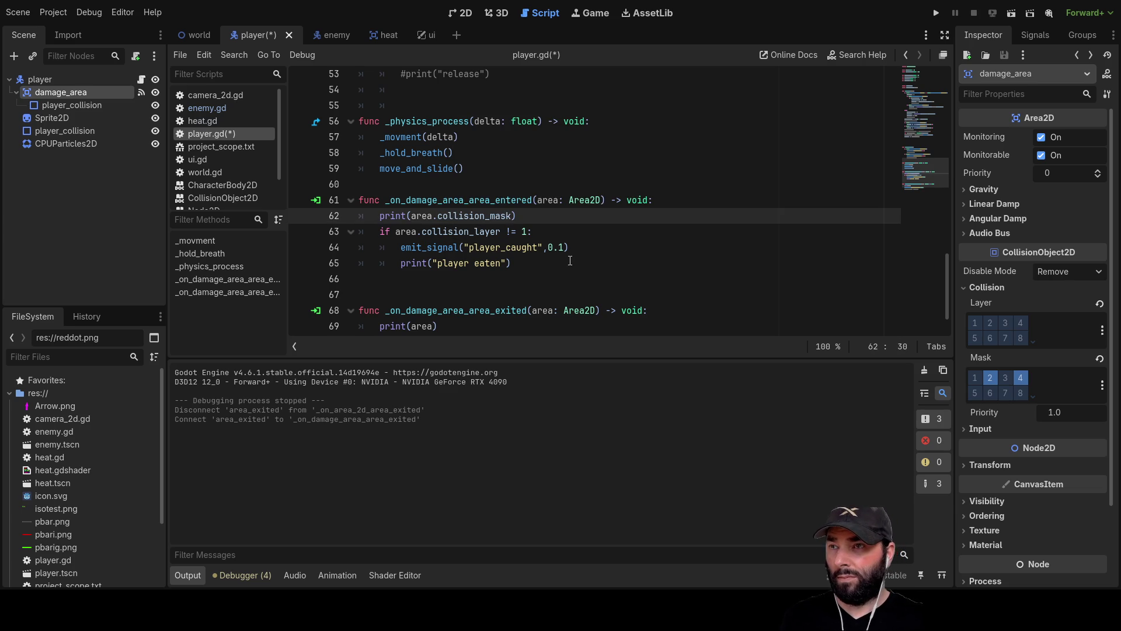
{"action": "left_click", "coordinate": [935, 12]}
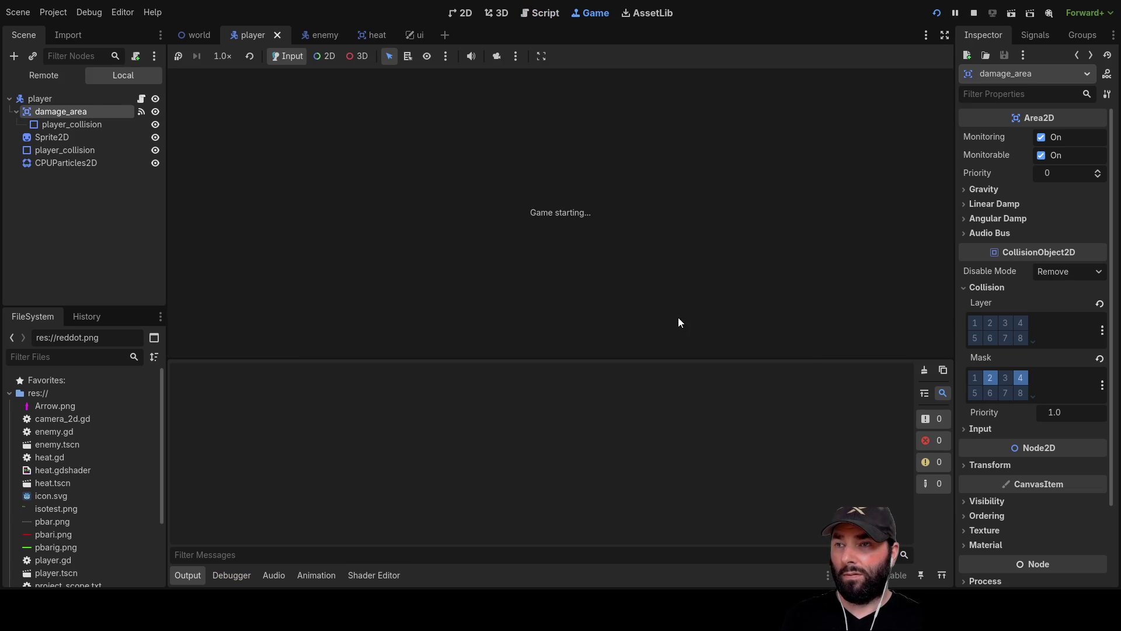
Walk the player with WASD across the grass and icy tiled floor, then stop with F8
{"action": "key", "text": "w"}
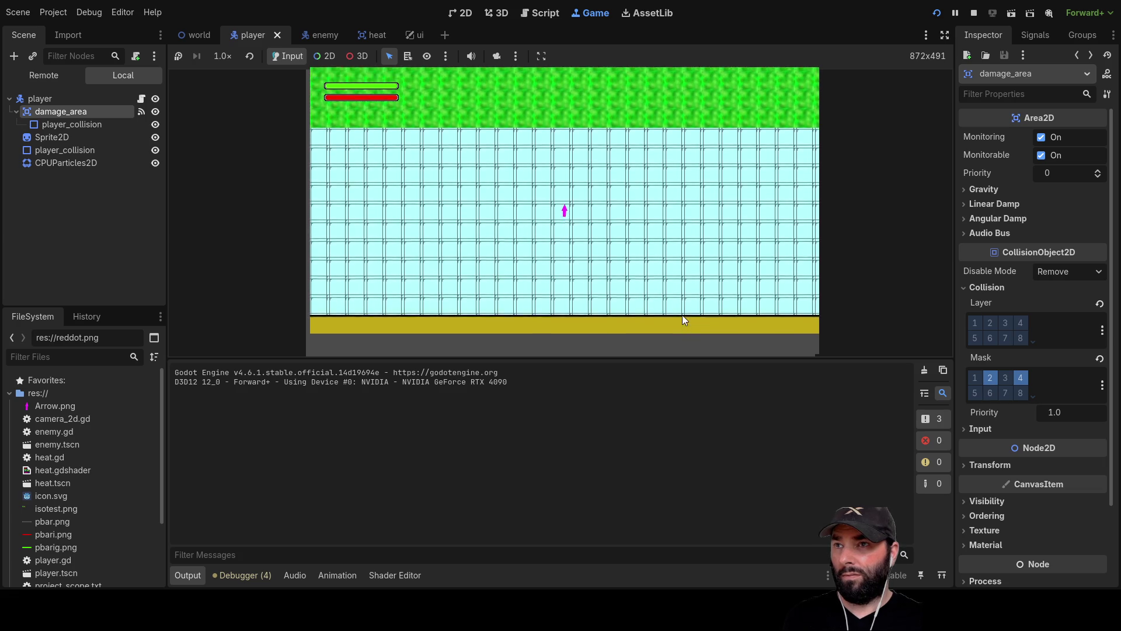
{"action": "key", "text": "w"}
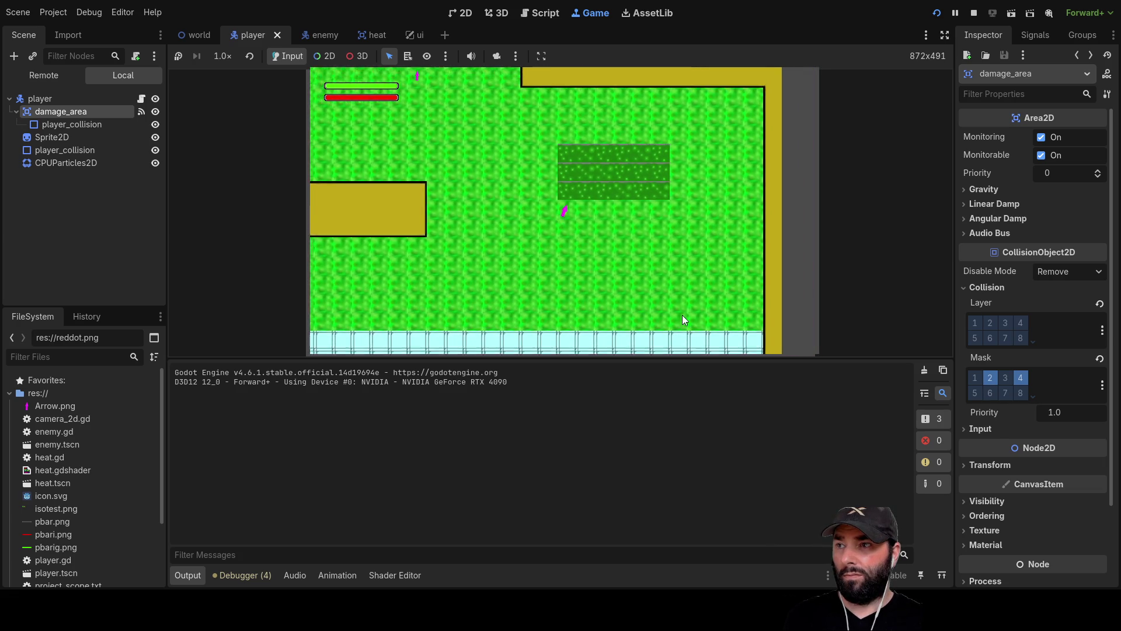
{"action": "key", "text": "a"}
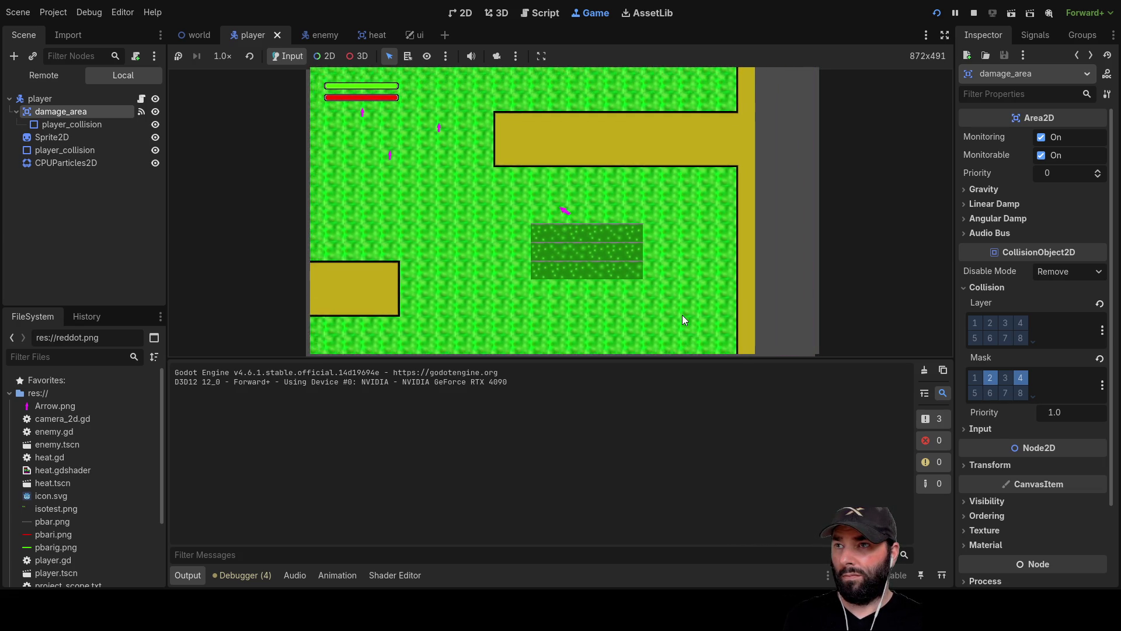
{"action": "key", "text": "w"}
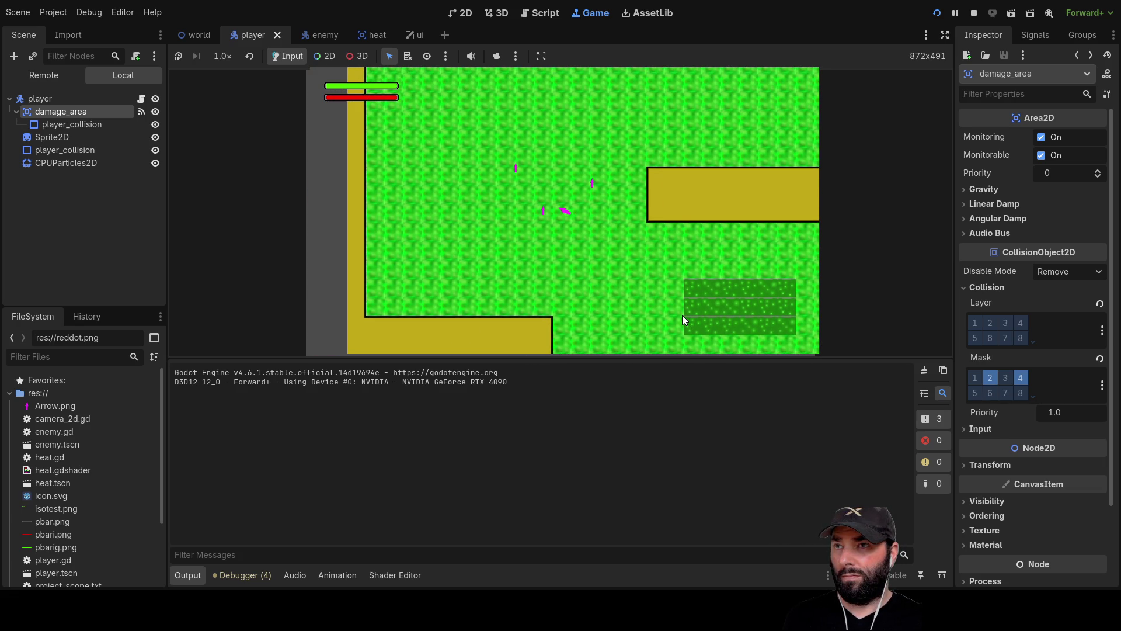
{"action": "key", "text": "w"}
{"action": "key", "text": "a"}
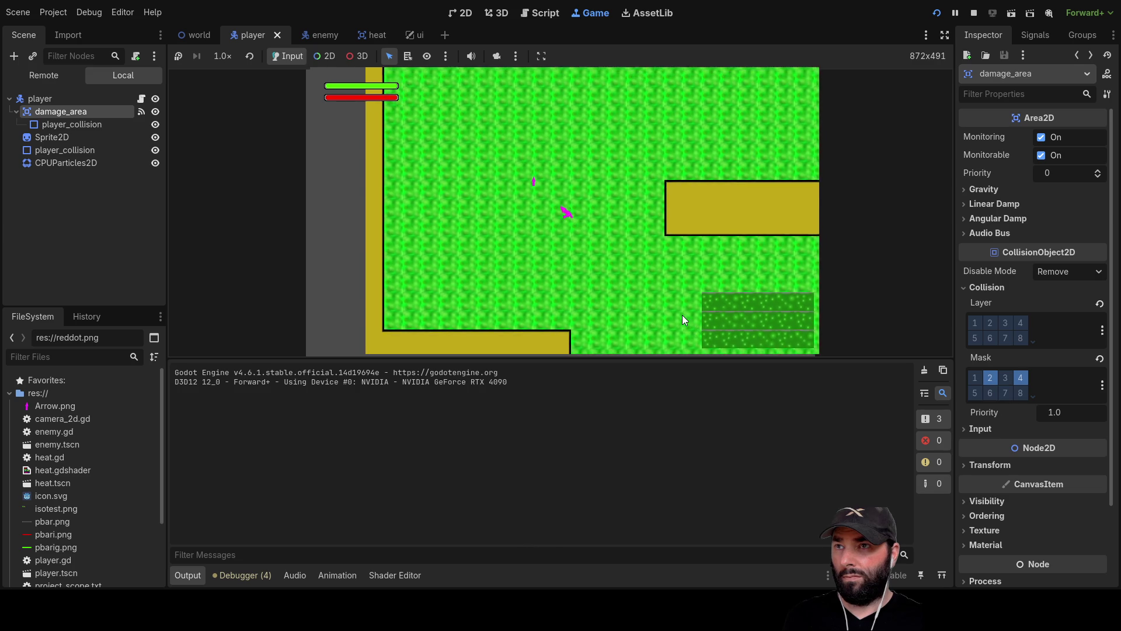
{"action": "key", "text": "s"}
{"action": "key", "text": "d"}
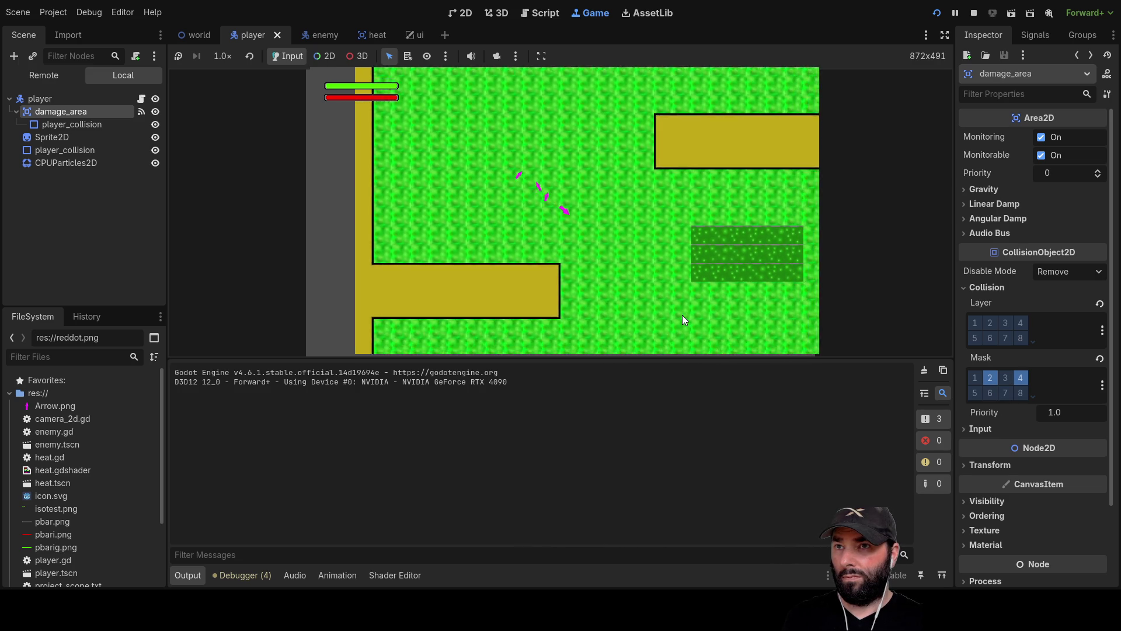
{"action": "key", "text": "d"}
{"action": "key", "text": "s"}
{"action": "key", "text": "a"}
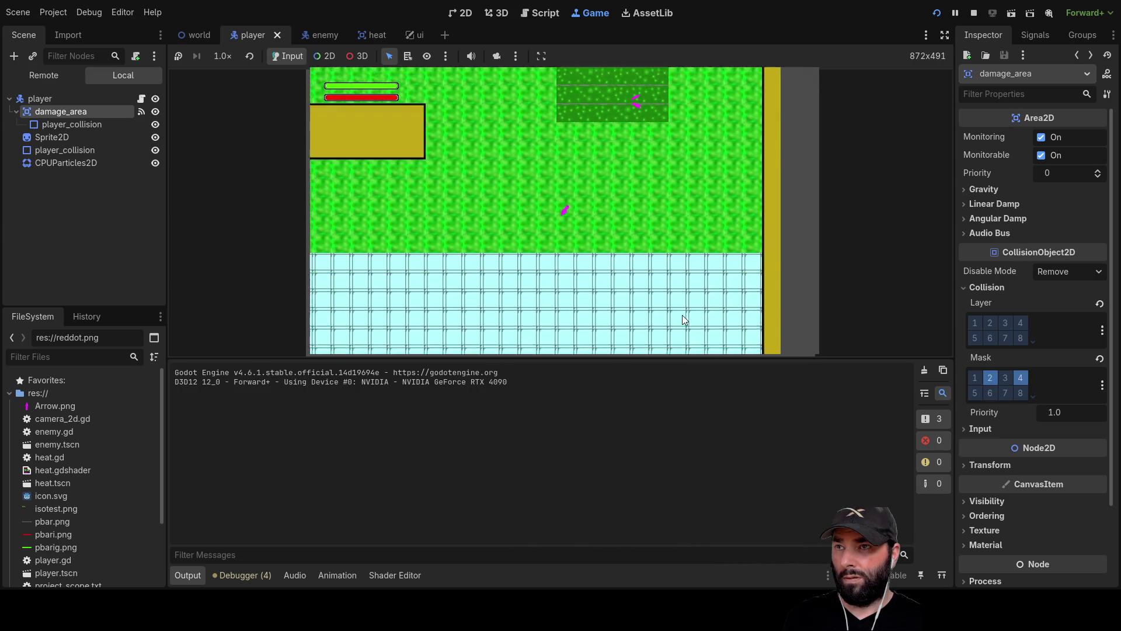
{"action": "key", "text": "d"}
{"action": "key", "text": "w"}
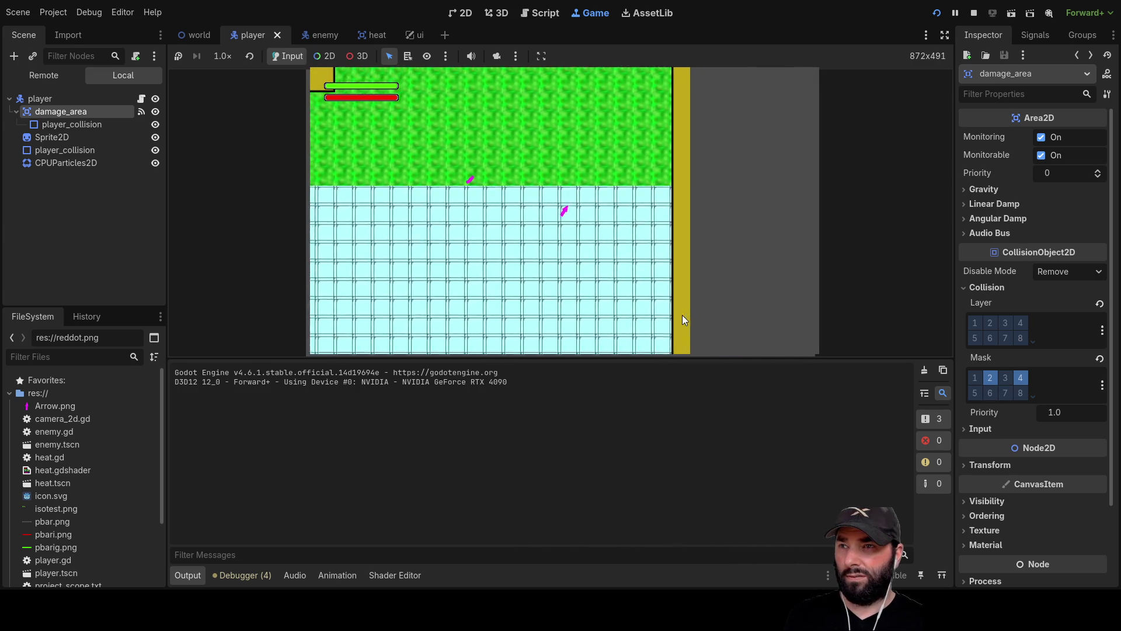
{"action": "key", "text": "F8"}
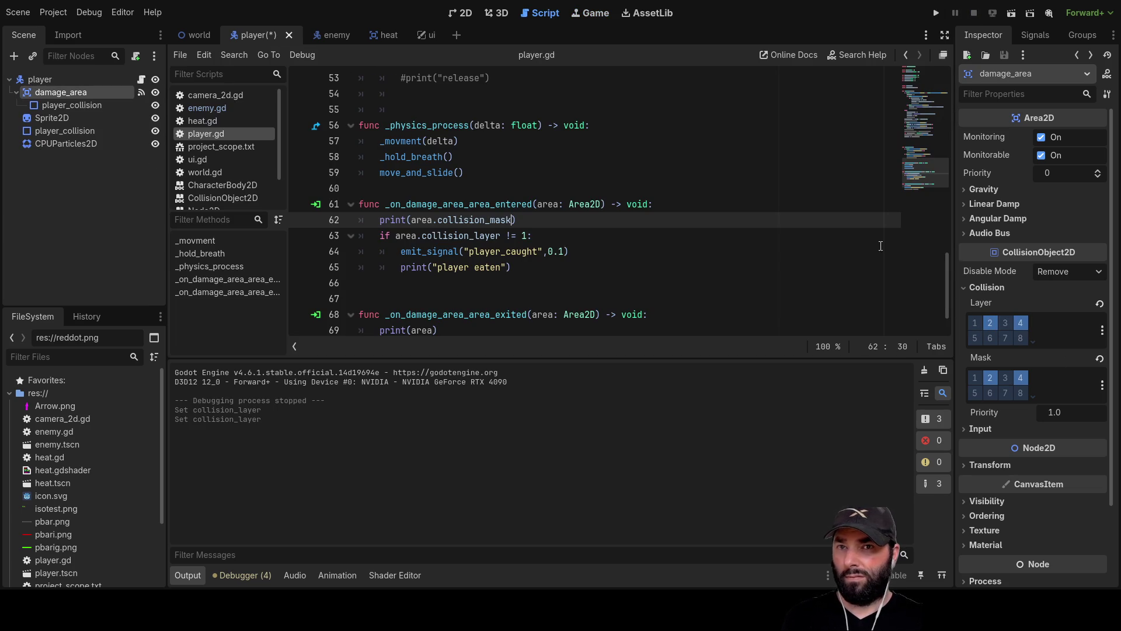
Start another test run and move the player up-right, up-left, then down with arrow keys
{"action": "left_click", "coordinate": [938, 19]}
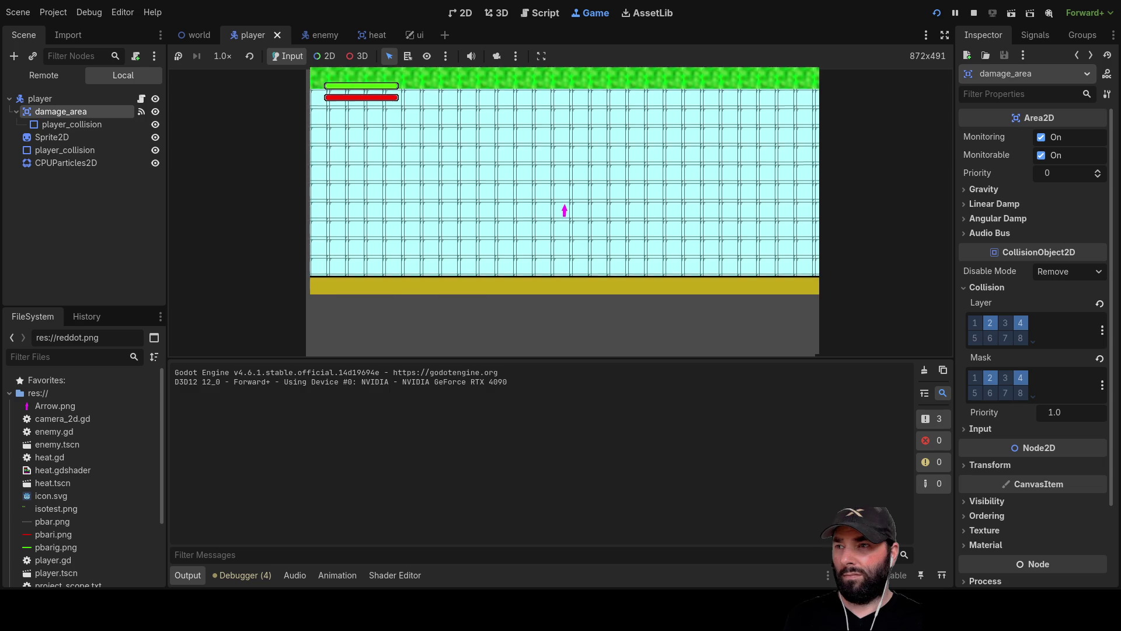
{"action": "key", "text": "Up"}
{"action": "key", "text": "Right"}
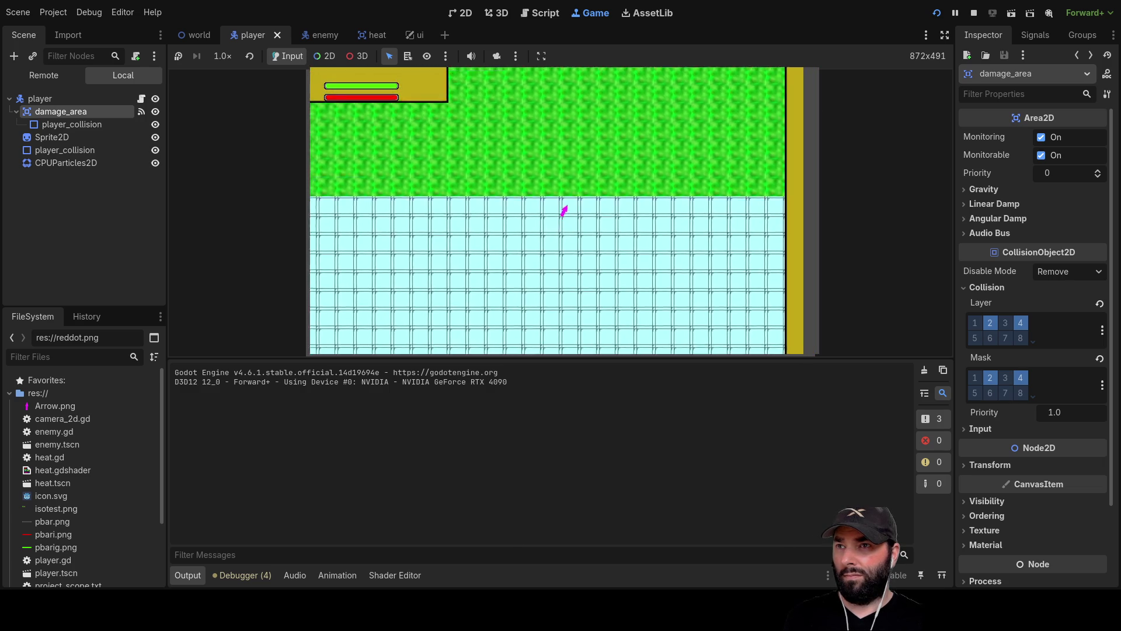
{"action": "key", "text": "Up"}
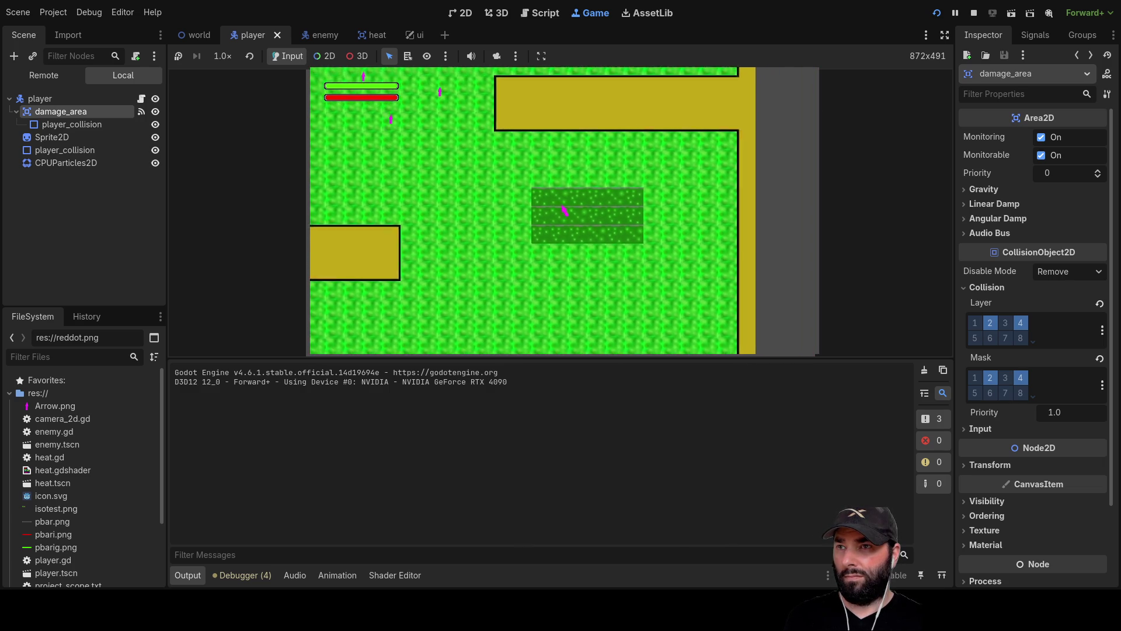
{"action": "key", "text": "Up"}
{"action": "key", "text": "Left"}
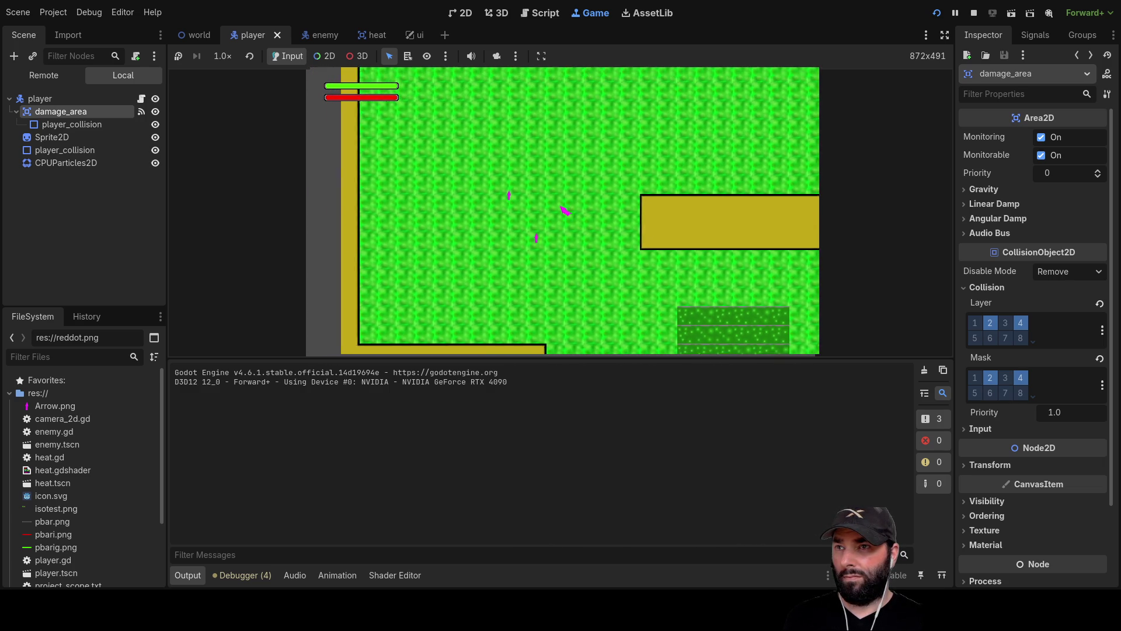
{"action": "key", "text": "Left"}
{"action": "key", "text": "Down"}
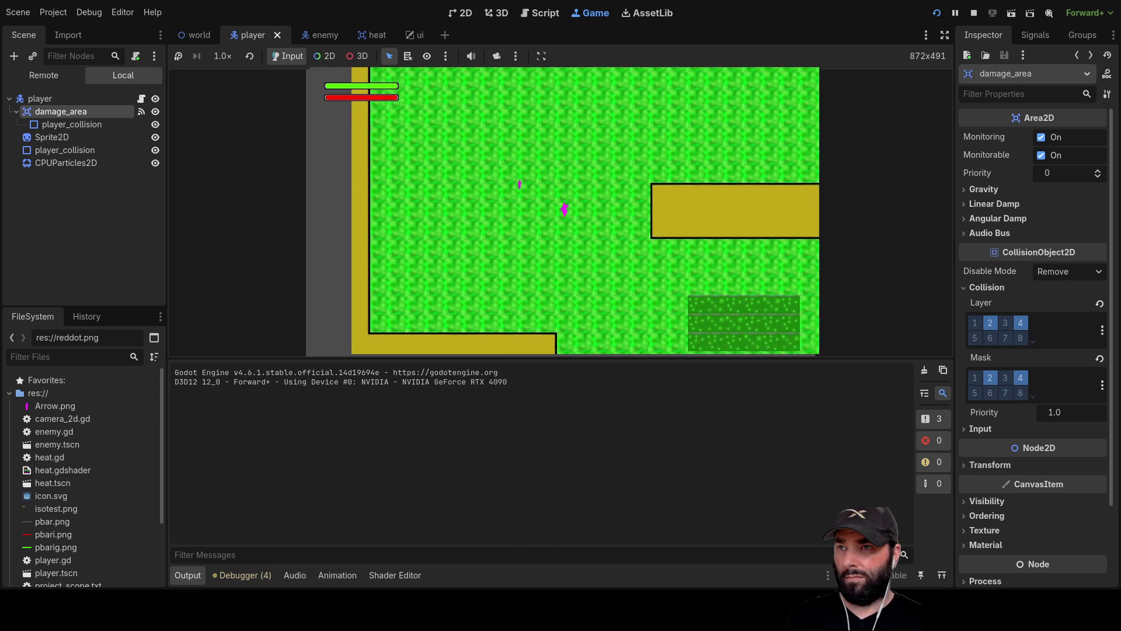
Steer the player around the grass area, stop the game with F8, and switch to the enemy scene
{"action": "key", "text": "Up"}
{"action": "key", "text": "Left"}
{"action": "key", "text": "Down"}
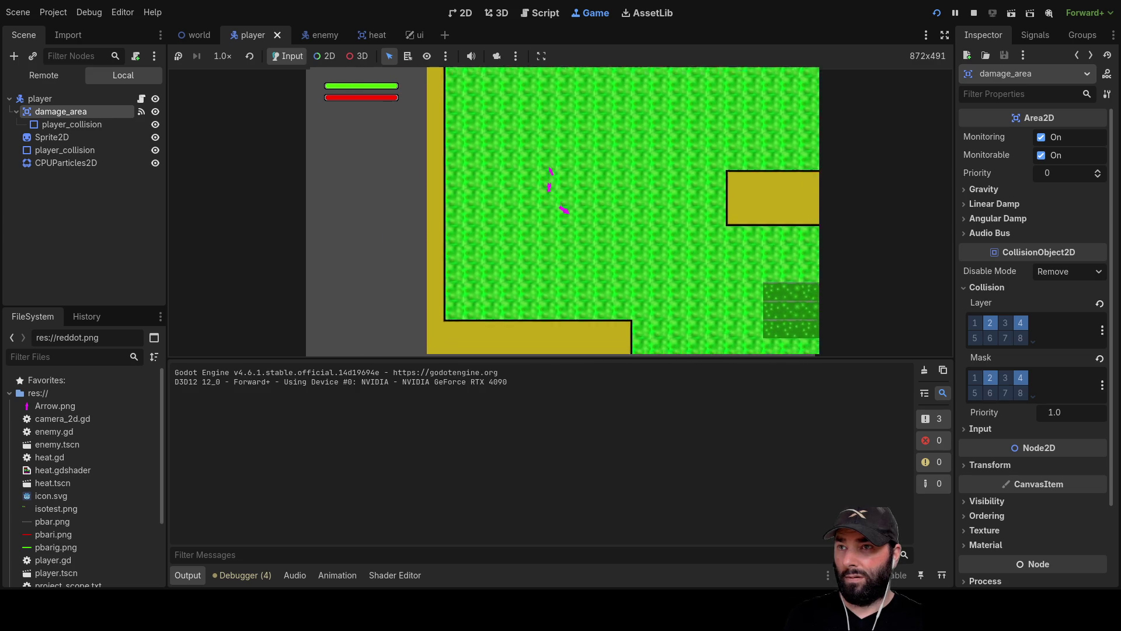
{"action": "key", "text": "Right"}
{"action": "key", "text": "Down"}
{"action": "key", "text": "Right"}
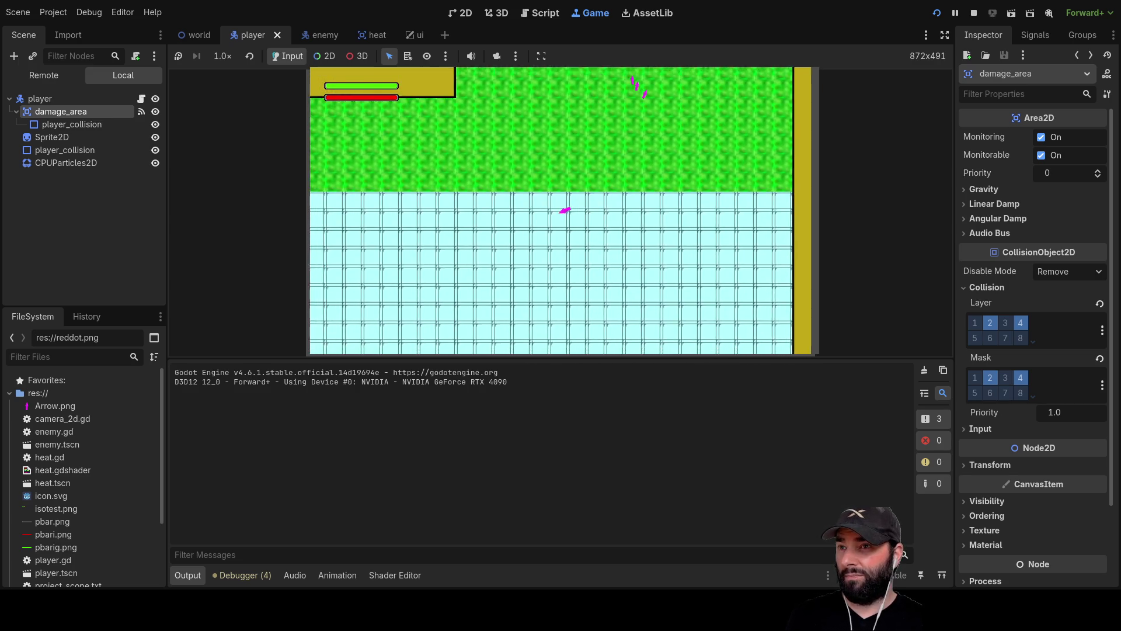
{"action": "key", "text": "Left"}
{"action": "key", "text": "Down"}
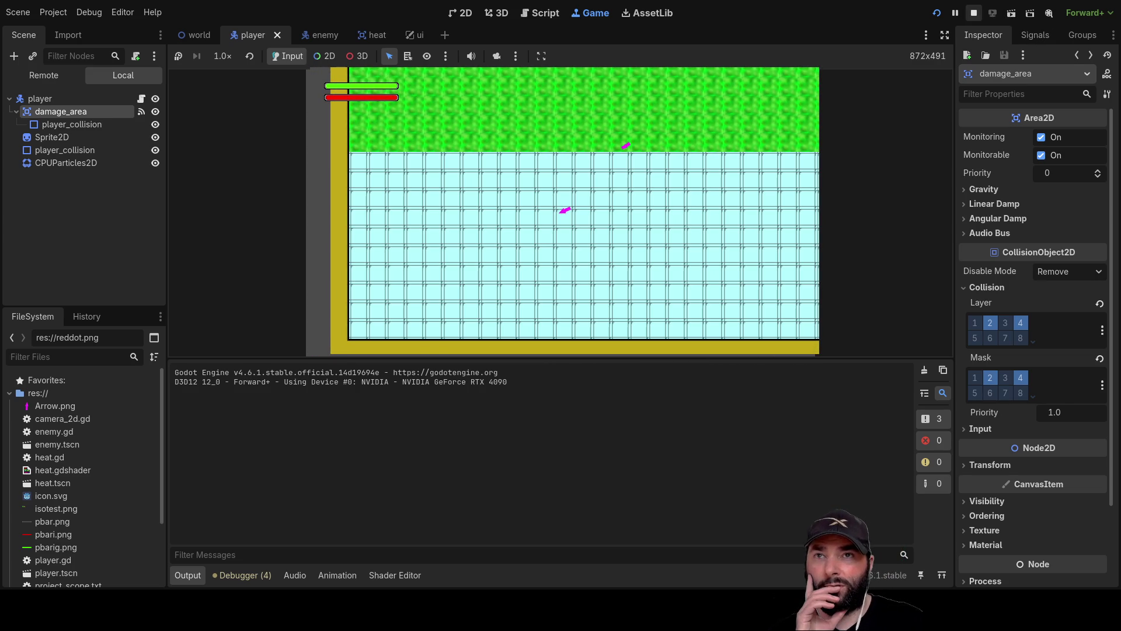
{"action": "key", "text": "F8"}
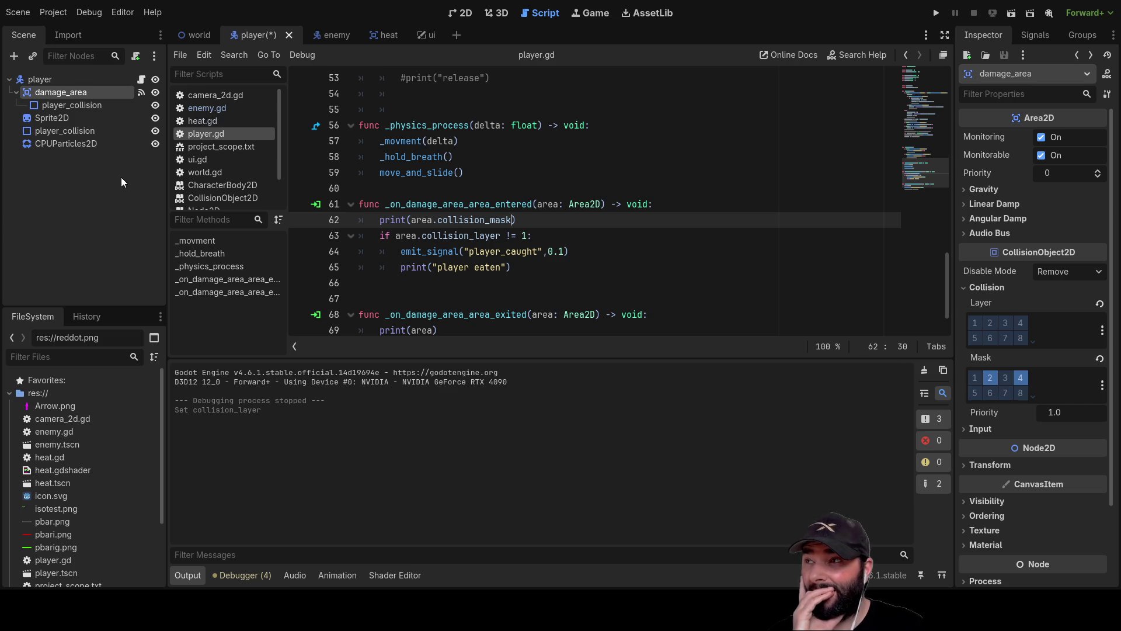
{"action": "left_click", "coordinate": [328, 37]}
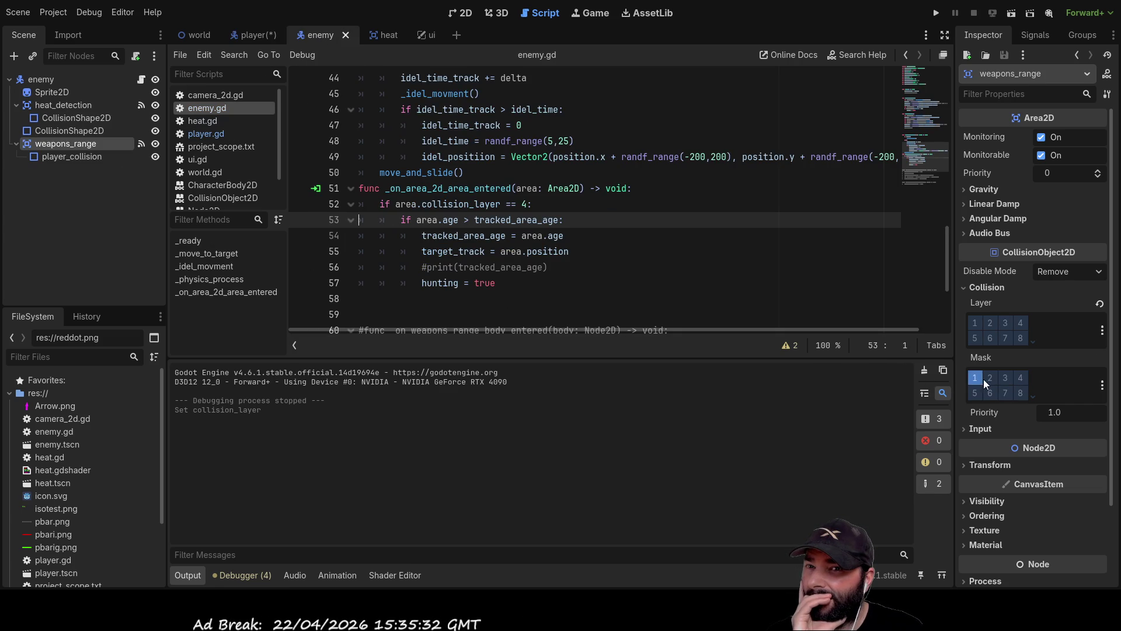
In enemy.gd, insert a line above the line 52 collision layer check and begin a print(area) call
{"action": "scroll", "coordinate": [566, 285], "scroll_direction": "down", "scroll_amount": 3}
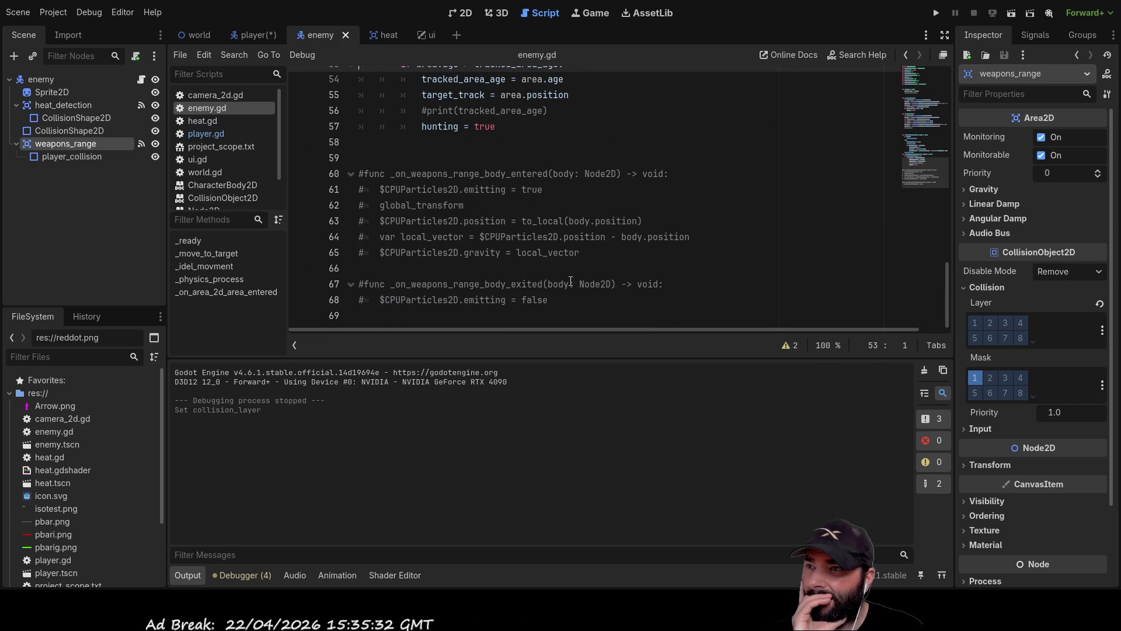
{"action": "scroll", "coordinate": [629, 279], "scroll_direction": "up", "scroll_amount": 3}
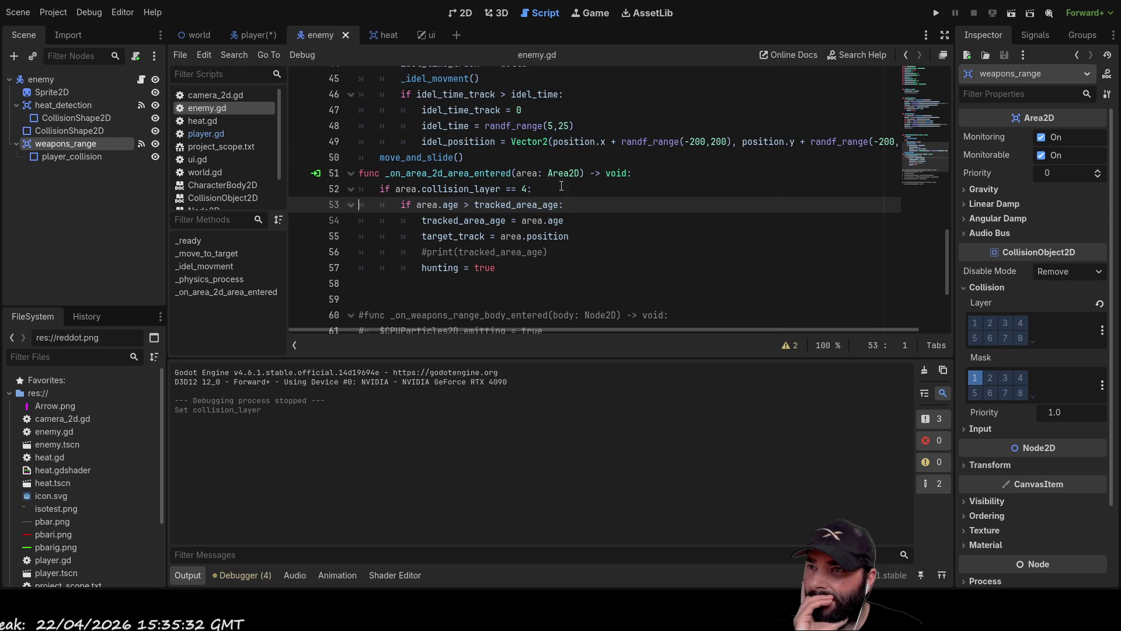
{"action": "left_click", "coordinate": [379, 189]}
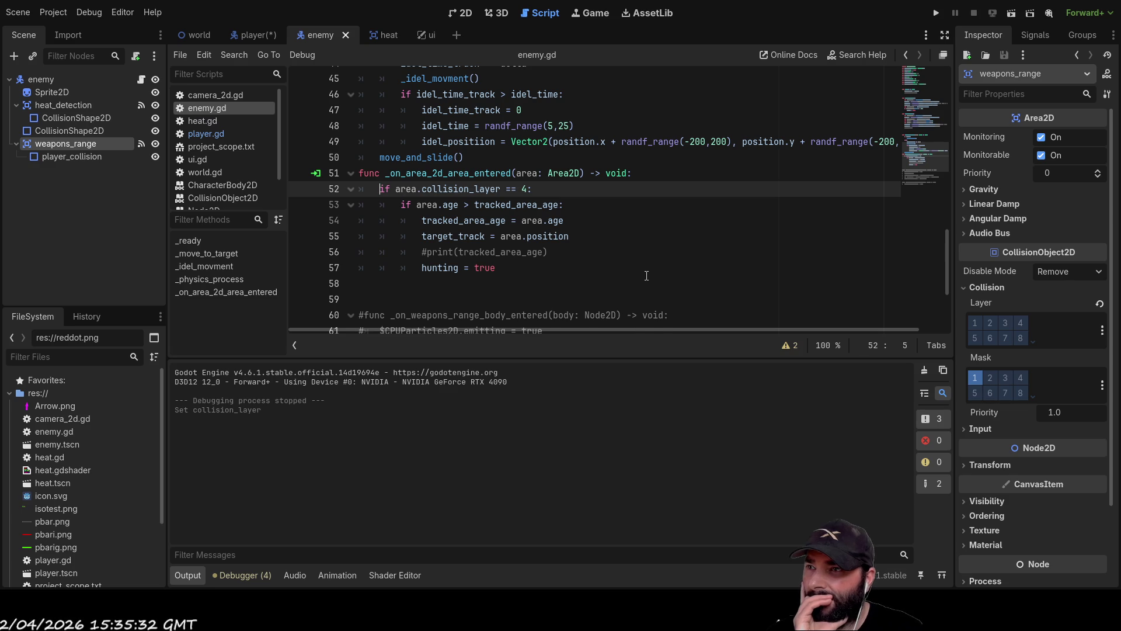
{"action": "key", "text": "Return"}
{"action": "key", "text": "Up"}
{"action": "type", "text": "nt()"}
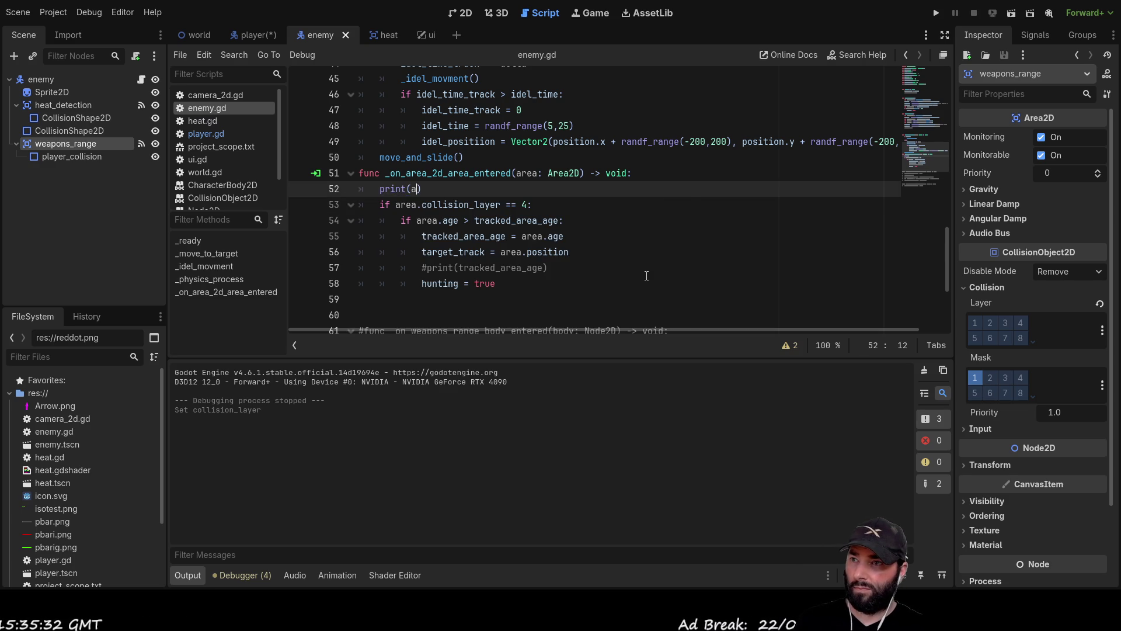
{"action": "type", "text": "rea"}
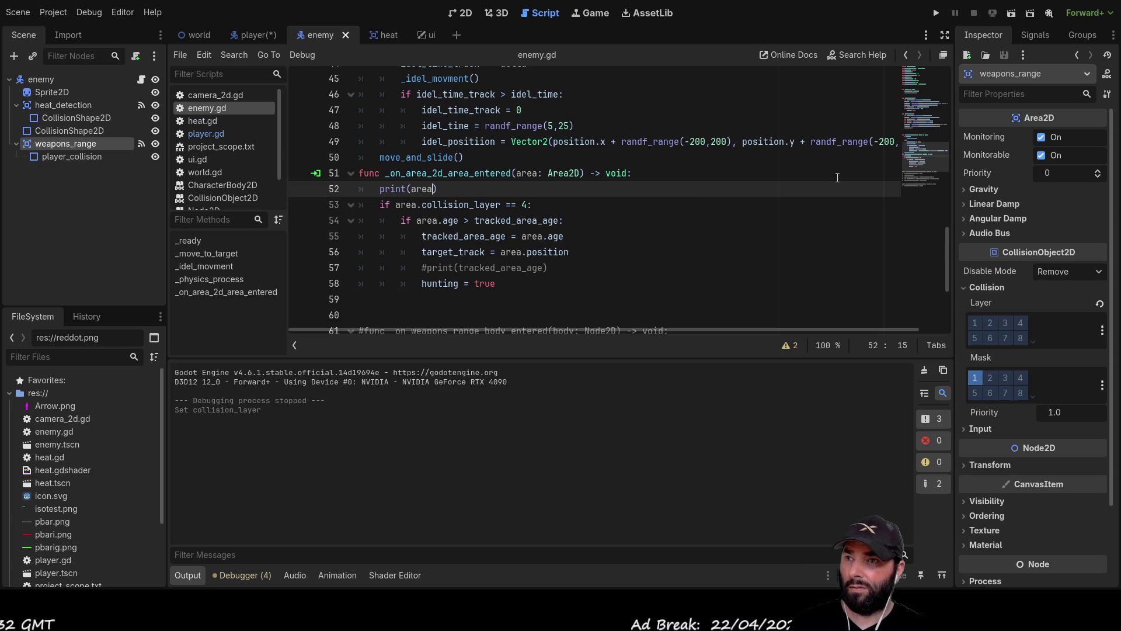
Run the game, move the player with WASD onto the tiled floor while Area2D entries print, then stop
{"action": "left_click", "coordinate": [934, 14]}
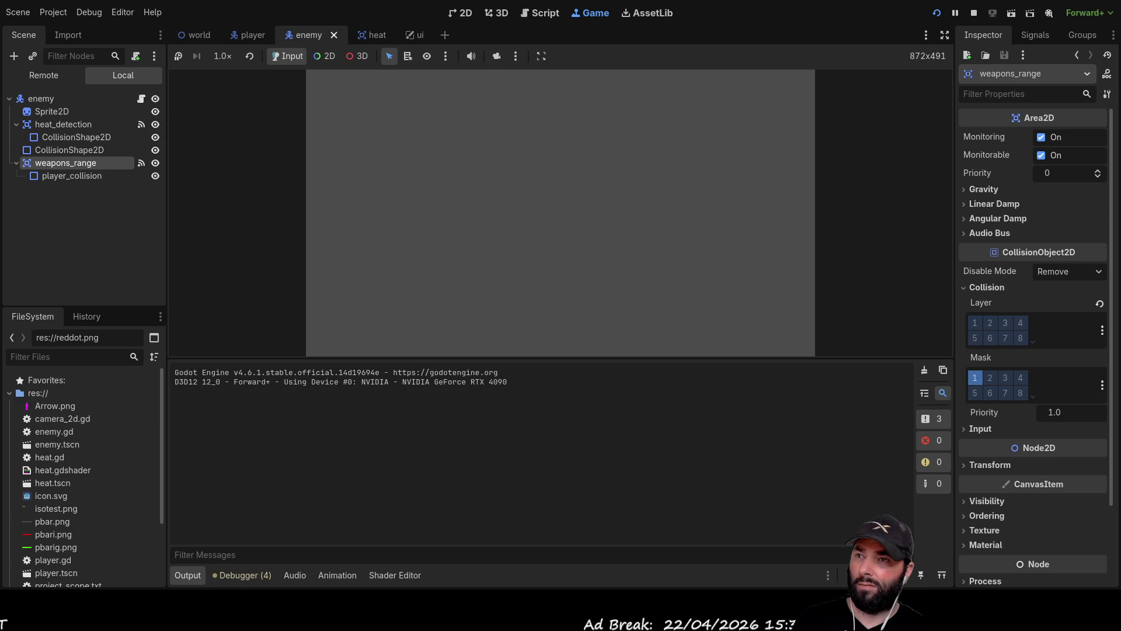
{"action": "key", "text": "w"}
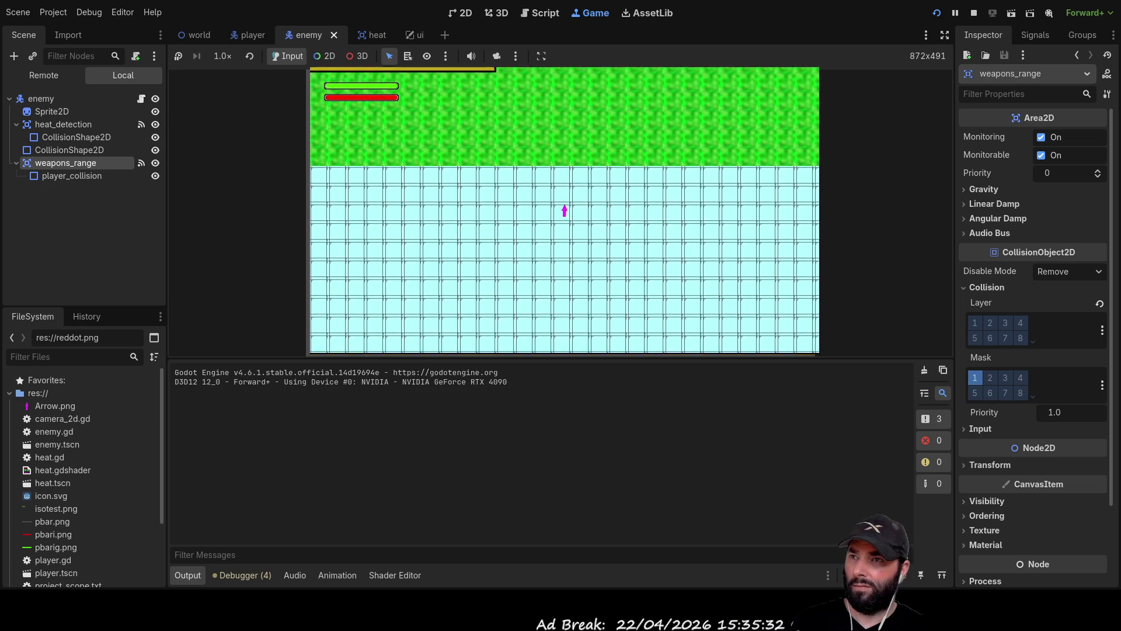
{"action": "key", "text": "w"}
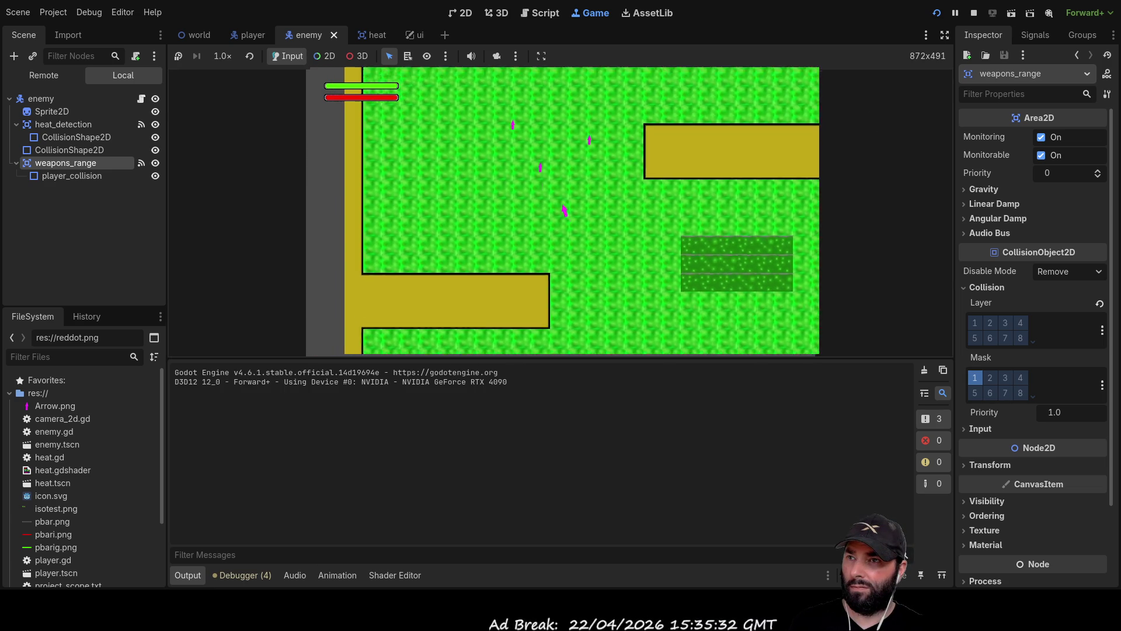
{"action": "key", "text": "s"}
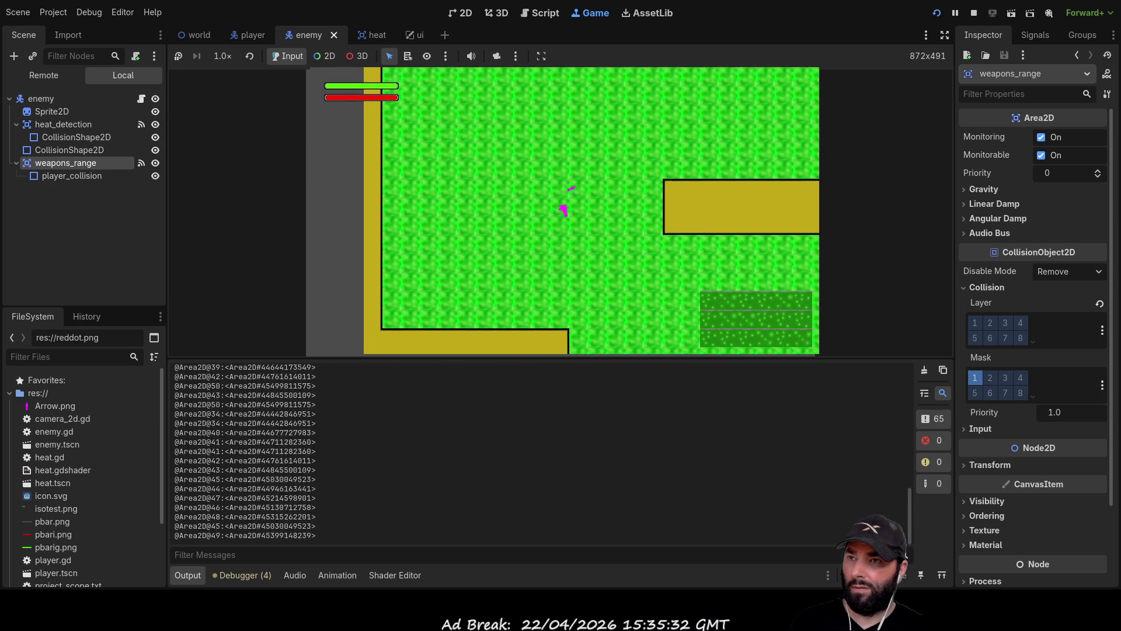
{"action": "key", "text": "d"}
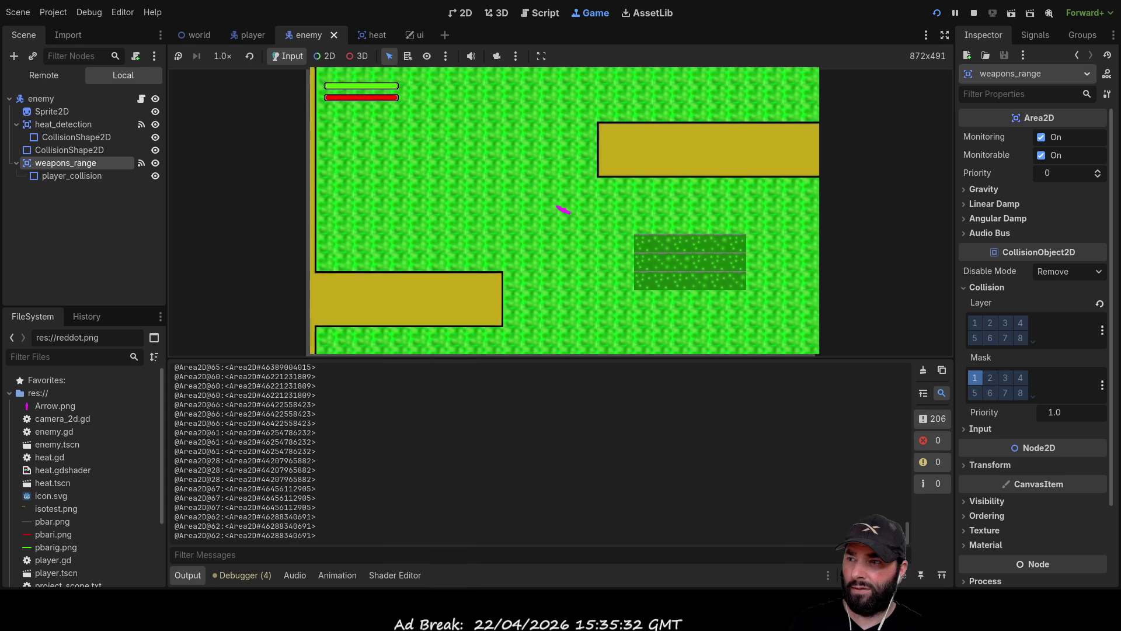
{"action": "key", "text": "d"}
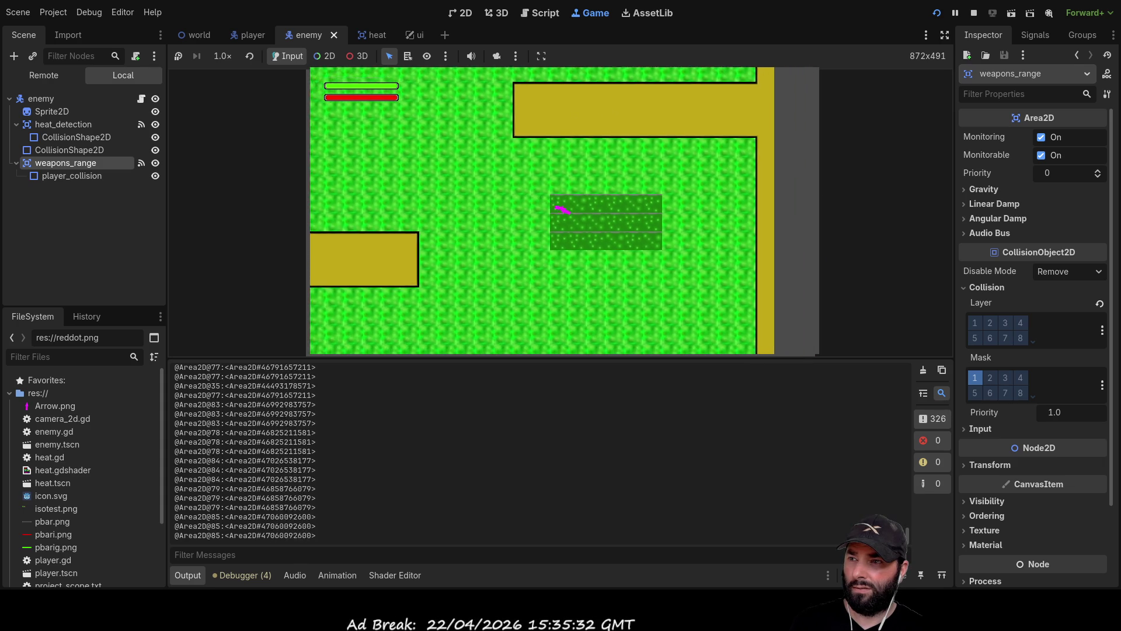
{"action": "key", "text": "s"}
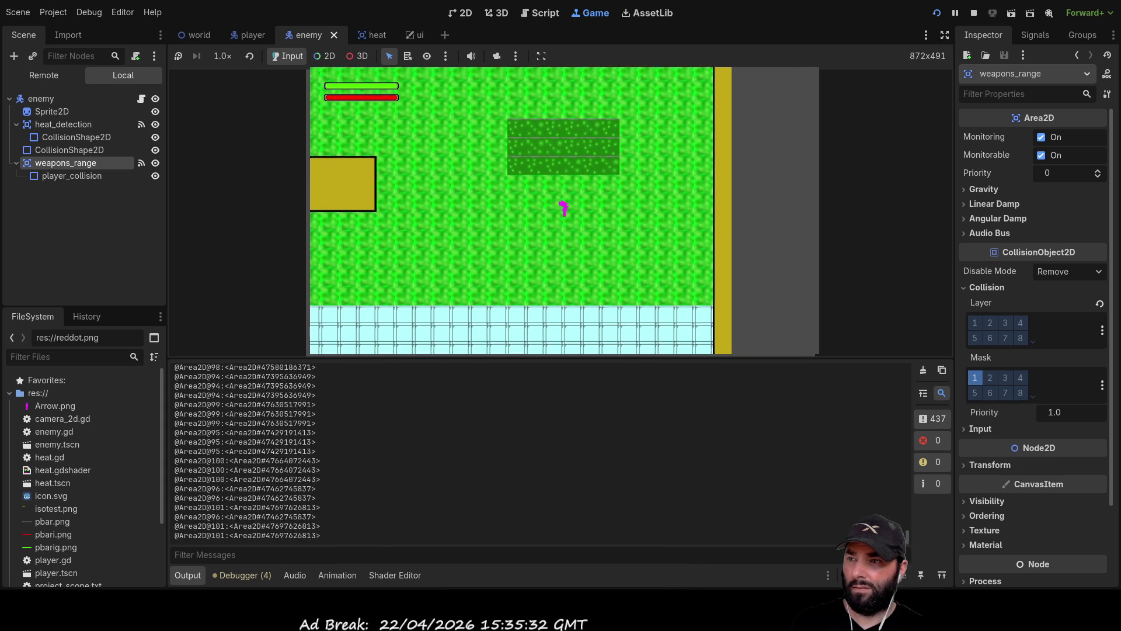
{"action": "key", "text": "s"}
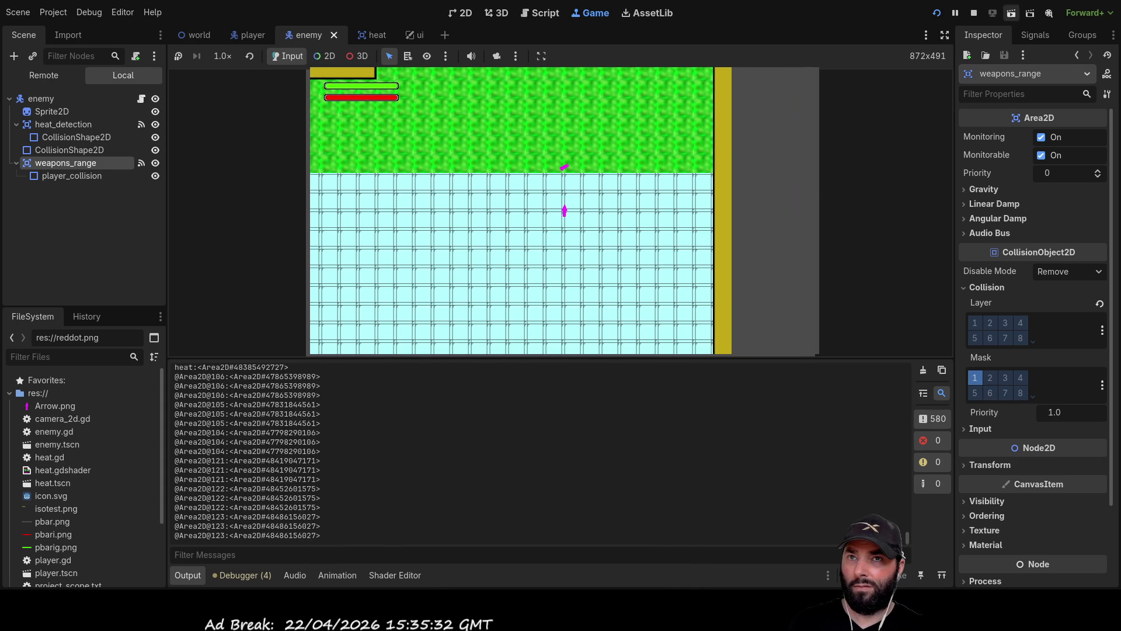
{"action": "key", "text": "F8"}
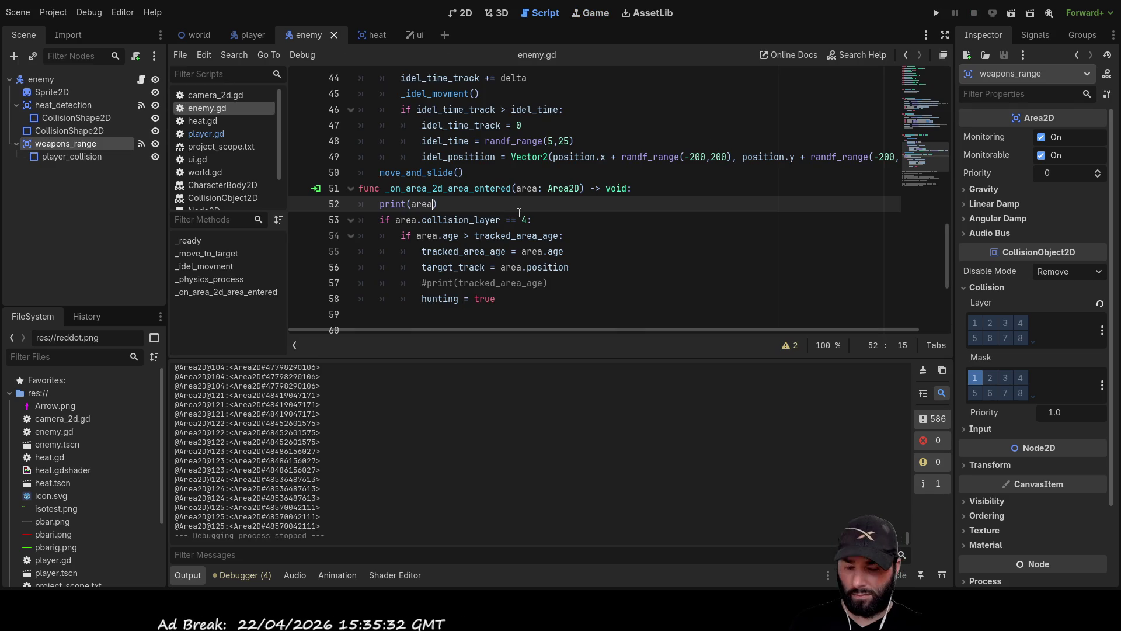
Complete the enemy's print to area.collision_layer and run the game
{"action": "type", "text": ".co"}
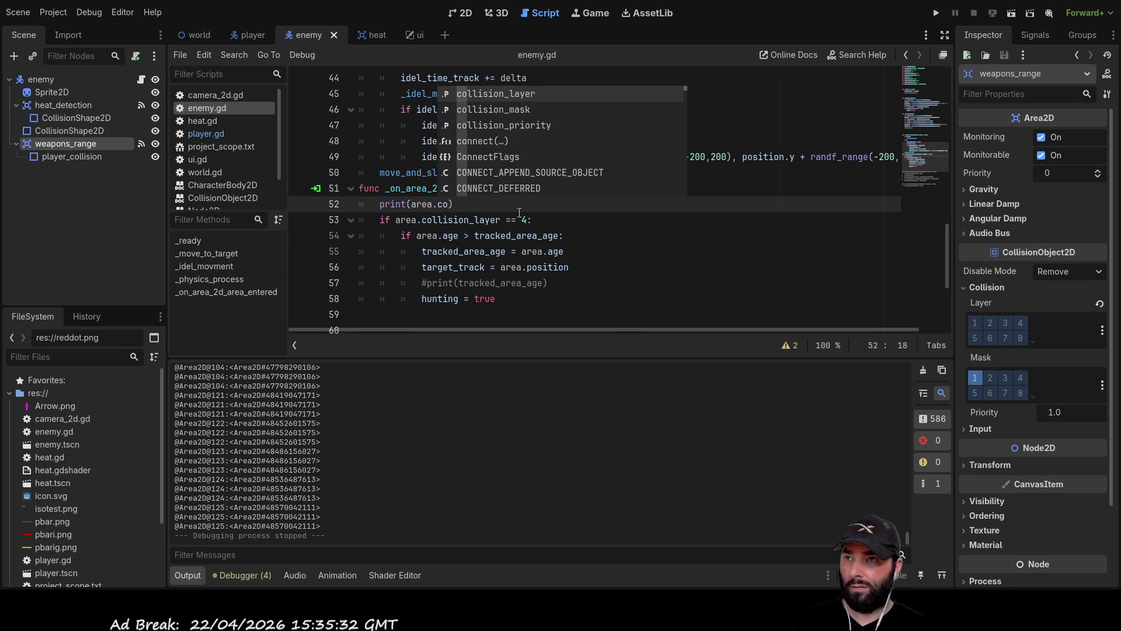
{"action": "key", "text": "Return"}
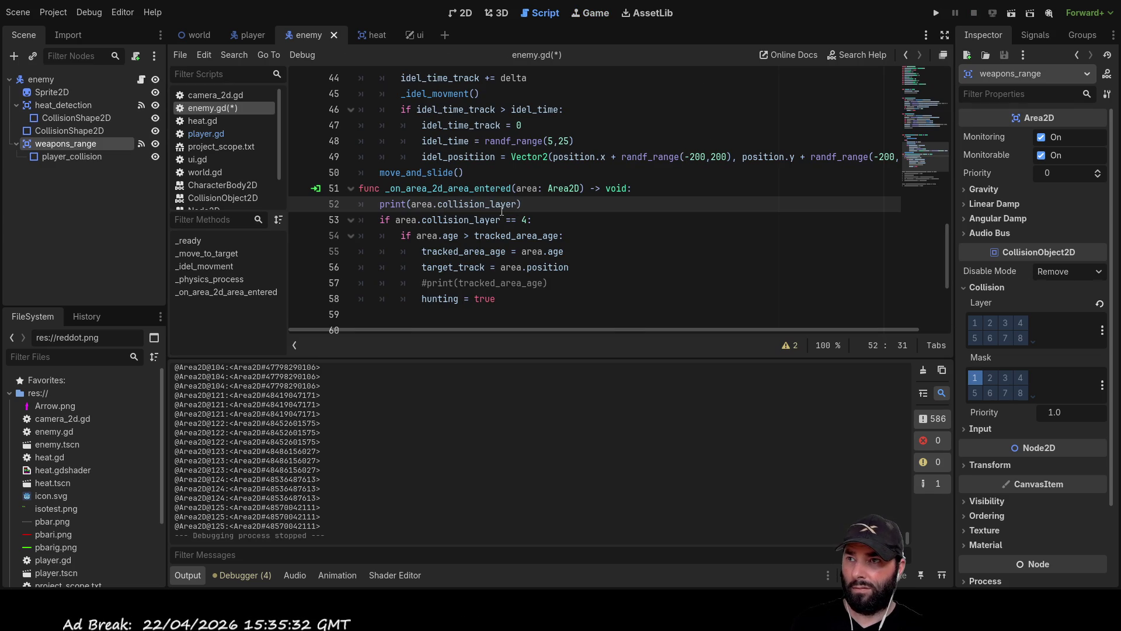
{"action": "left_click", "coordinate": [936, 12]}
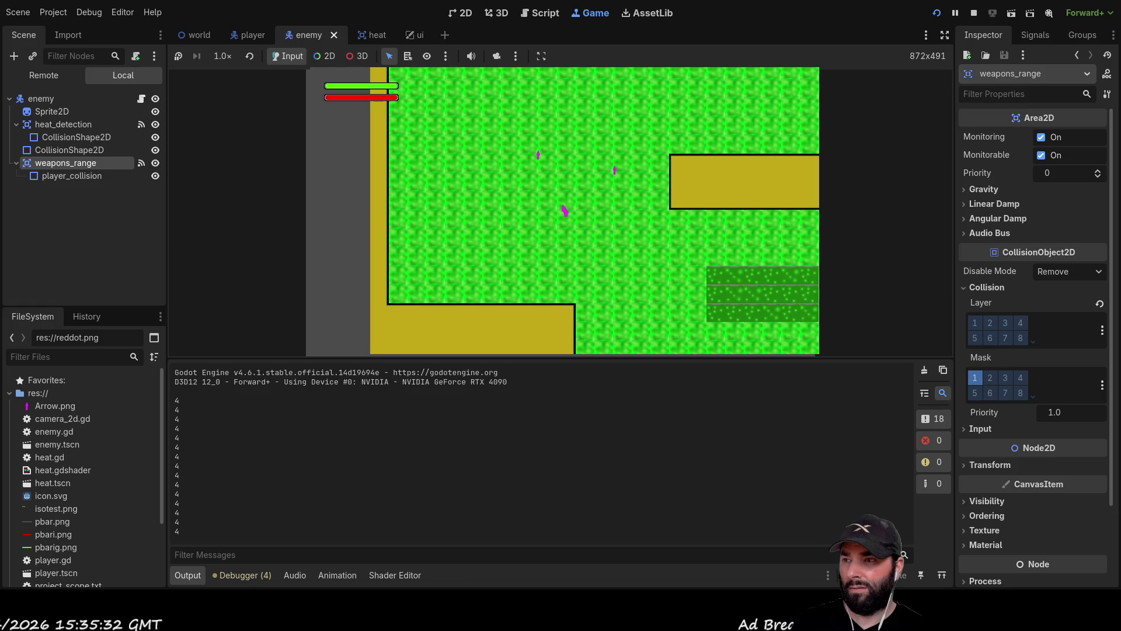
Move the player down and right toward the water while 4s print, then stop the run
{"action": "key", "text": "Down"}
{"action": "key", "text": "Right"}
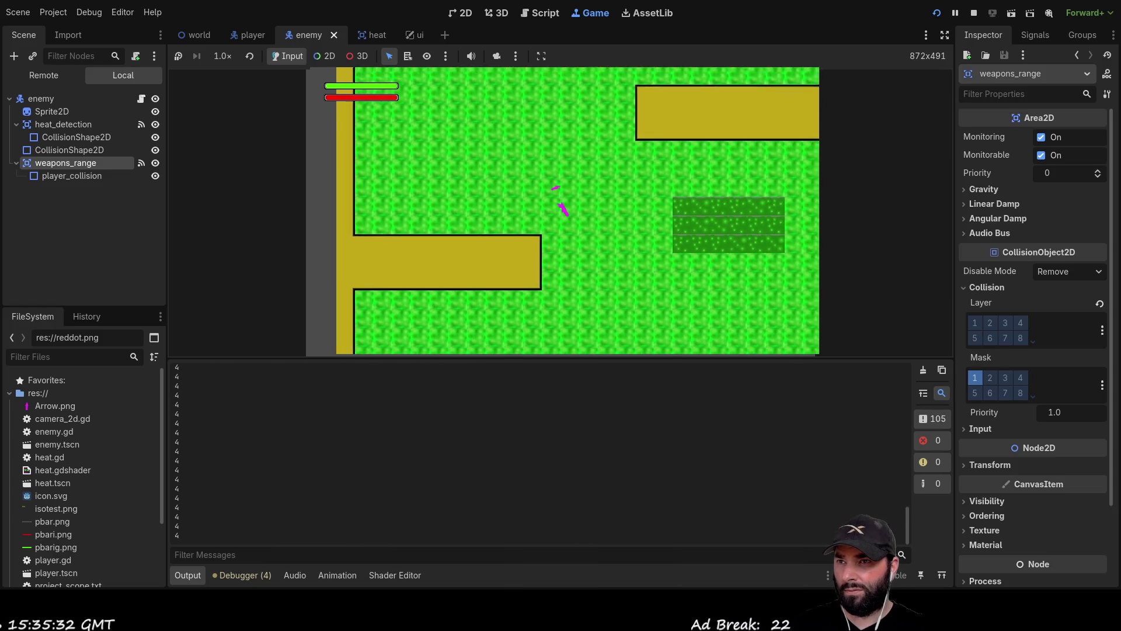
{"action": "key", "text": "Down"}
{"action": "key", "text": "Right"}
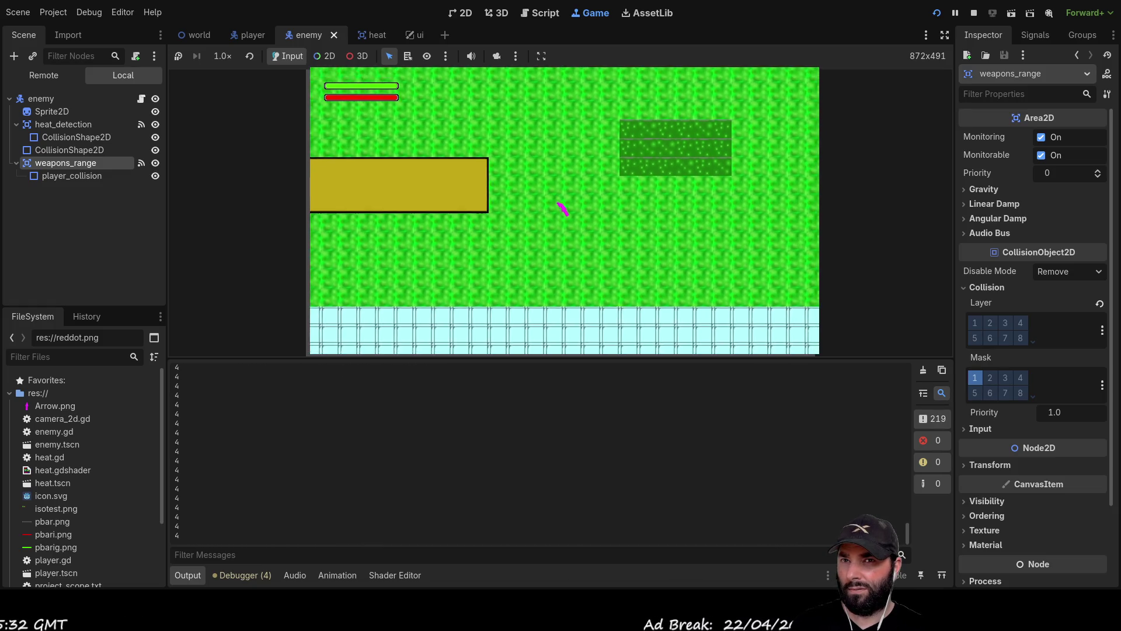
{"action": "key", "text": "Down"}
{"action": "key", "text": "Right"}
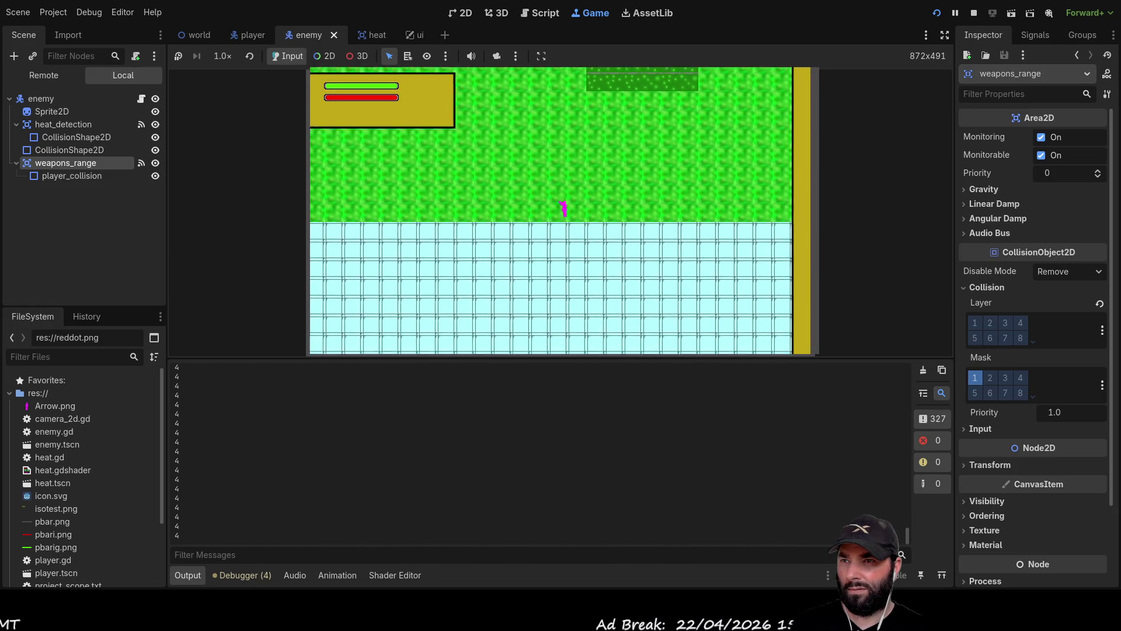
{"action": "key", "text": "Down"}
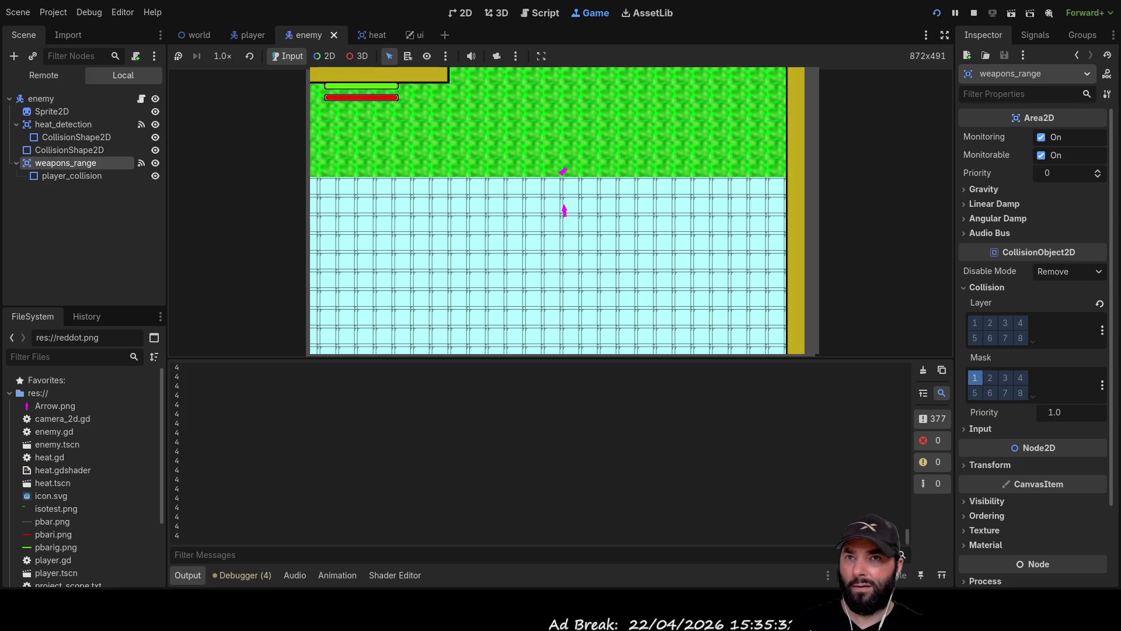
{"action": "left_click", "coordinate": [973, 13]}
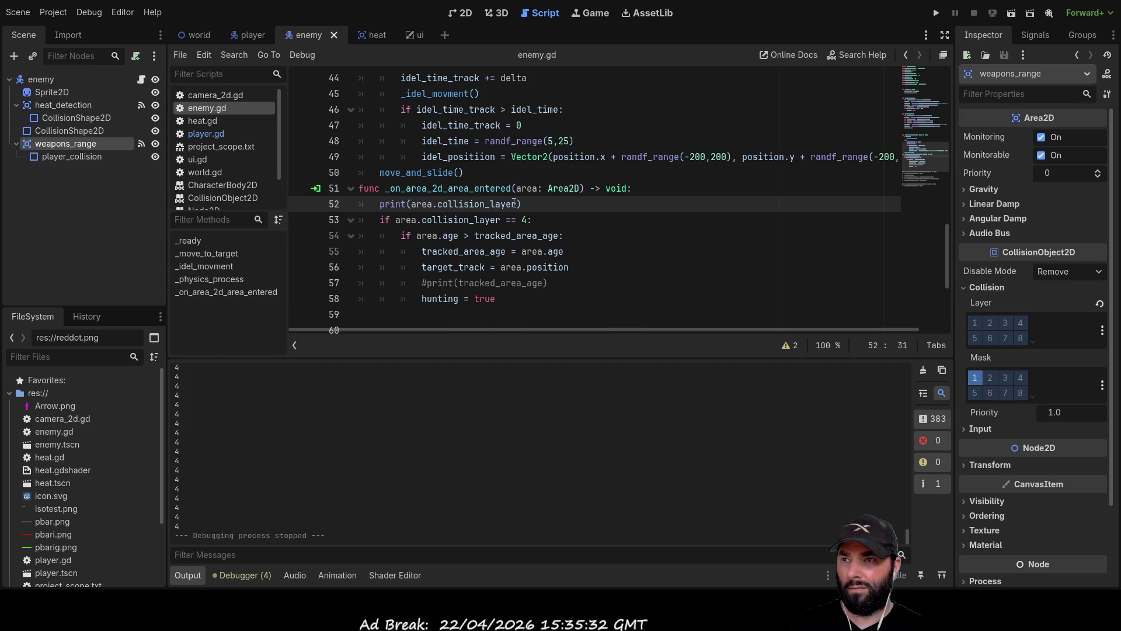
Delete the print(area.collision_layer) line from enemy.gd's area-entered handler
{"action": "left_click_drag", "start_coordinate": [519, 204], "coordinate": [387, 204]}
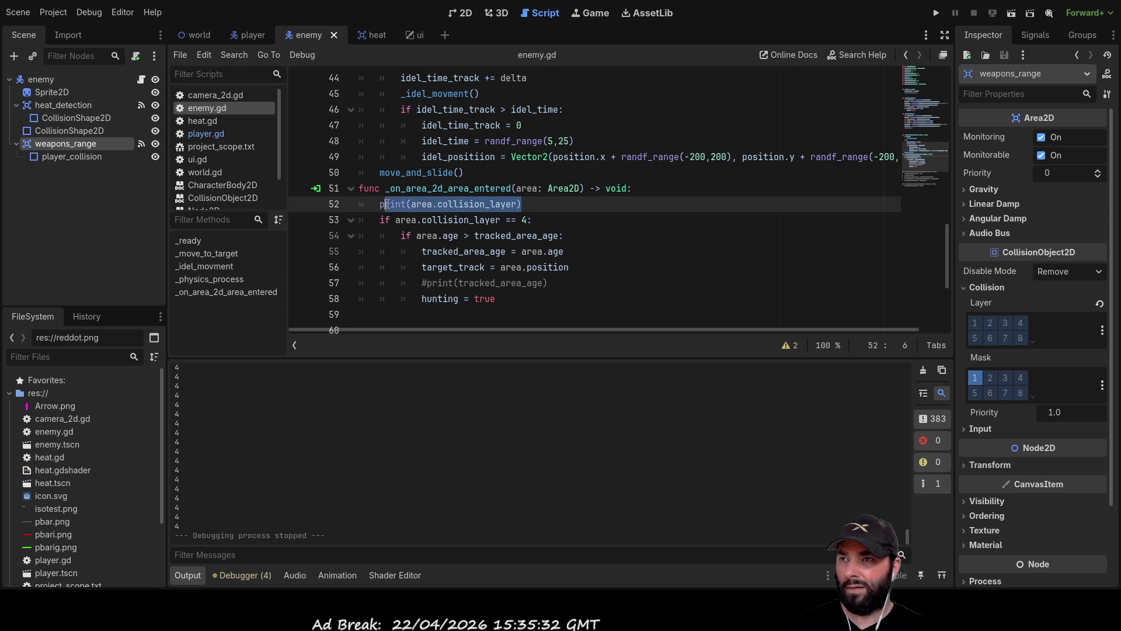
{"action": "left_click_drag", "start_coordinate": [496, 298], "coordinate": [428, 301]}
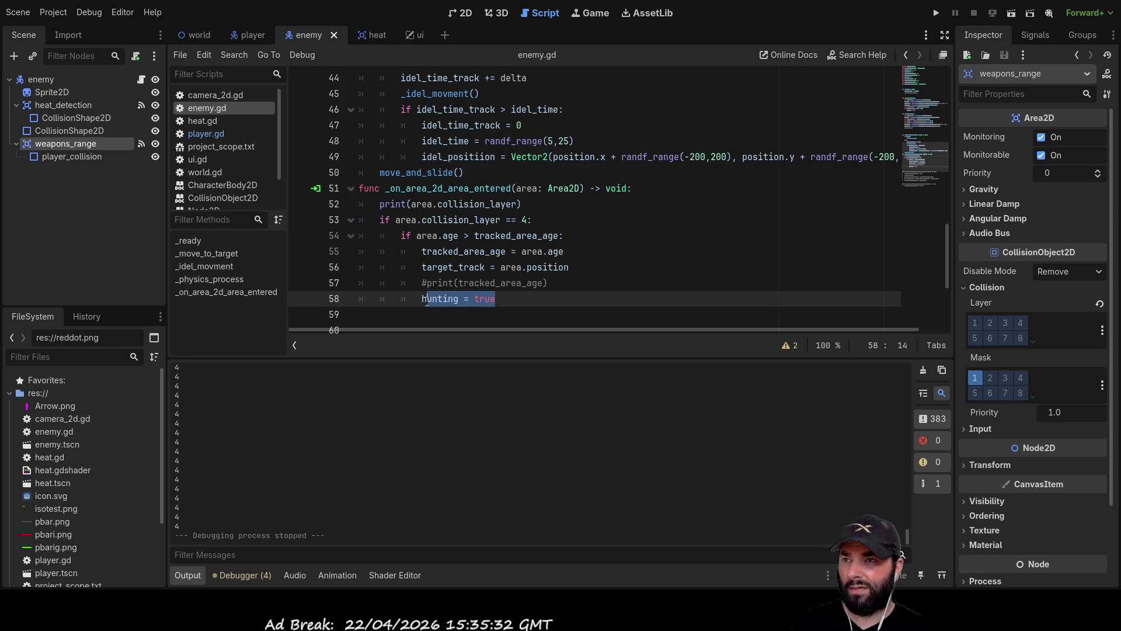
{"action": "left_click", "coordinate": [519, 192]}
{"action": "left_click_drag", "start_coordinate": [521, 204], "coordinate": [376, 205]}
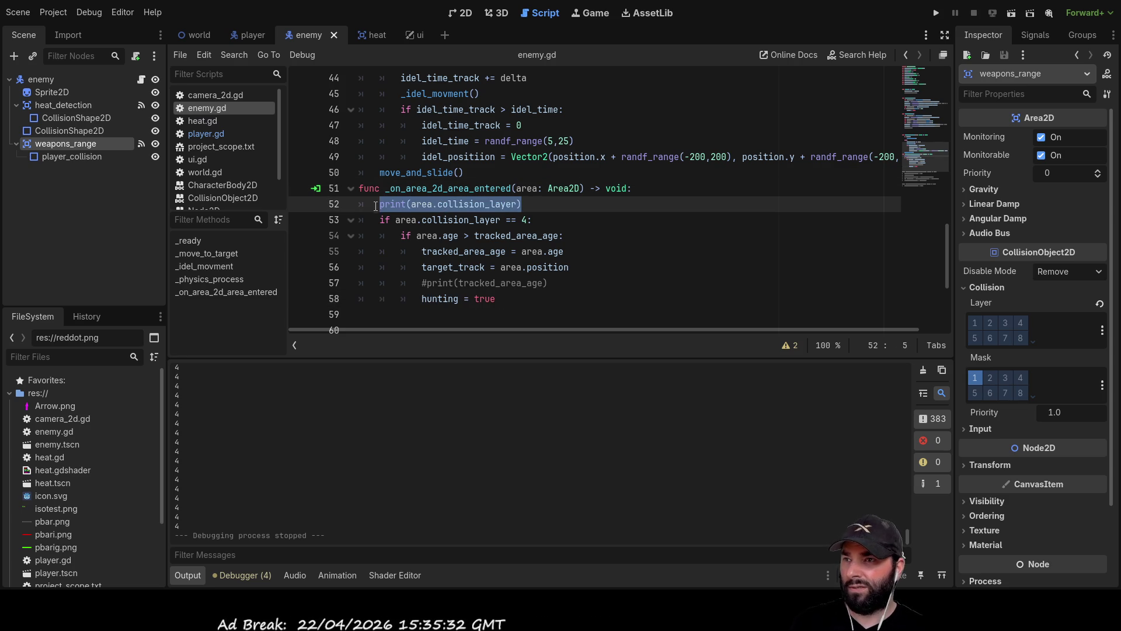
{"action": "key", "text": "ctrl+shift+k"}
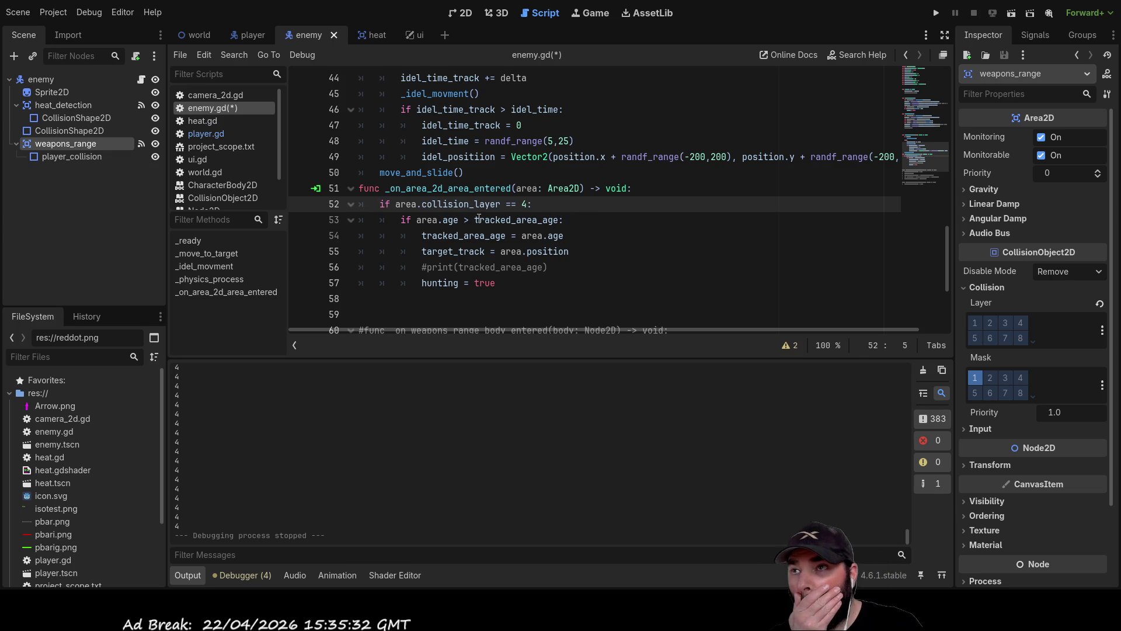
Add two blank lines above the handler's func line and save enemy.gd
{"action": "left_click", "coordinate": [358, 188]}
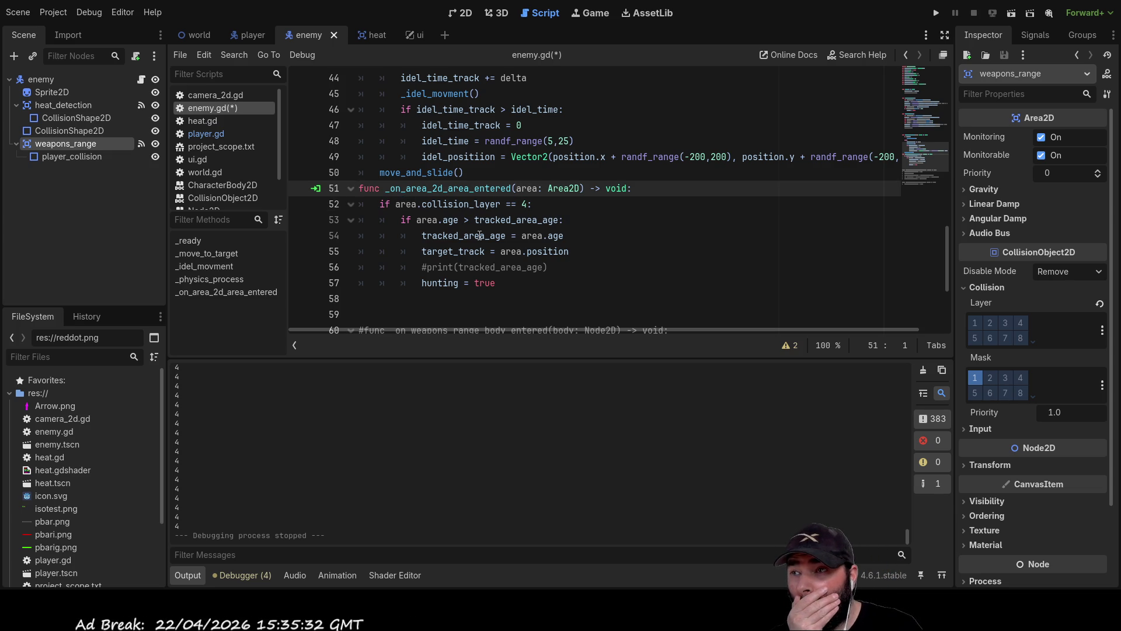
{"action": "key", "text": "Return"}
{"action": "key", "text": "Return"}
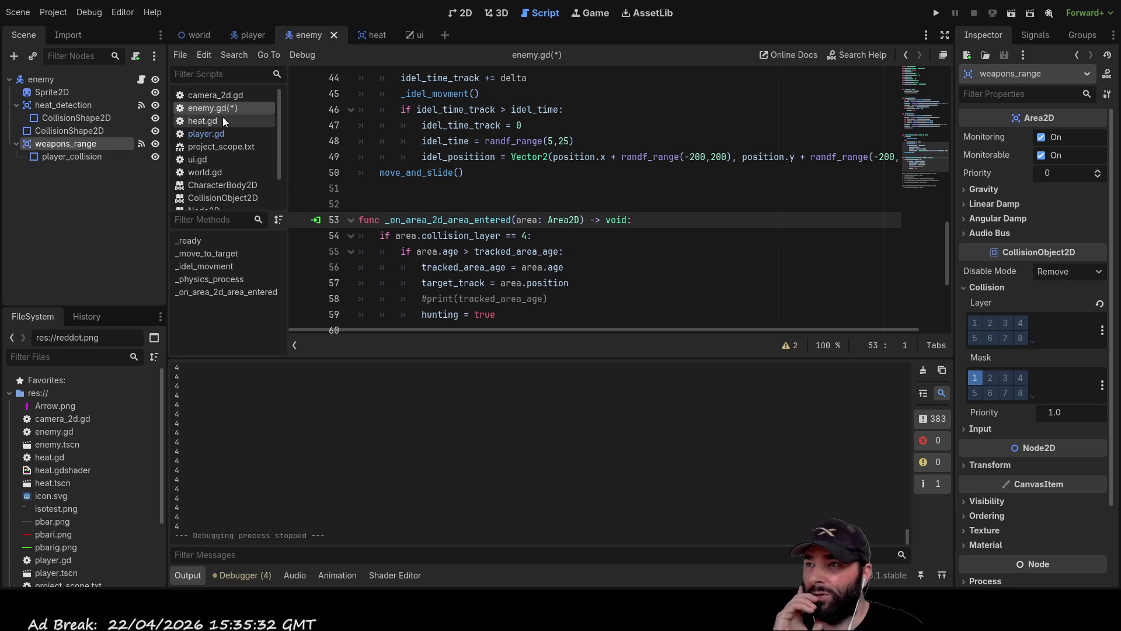
{"action": "key", "text": "ctrl+s"}
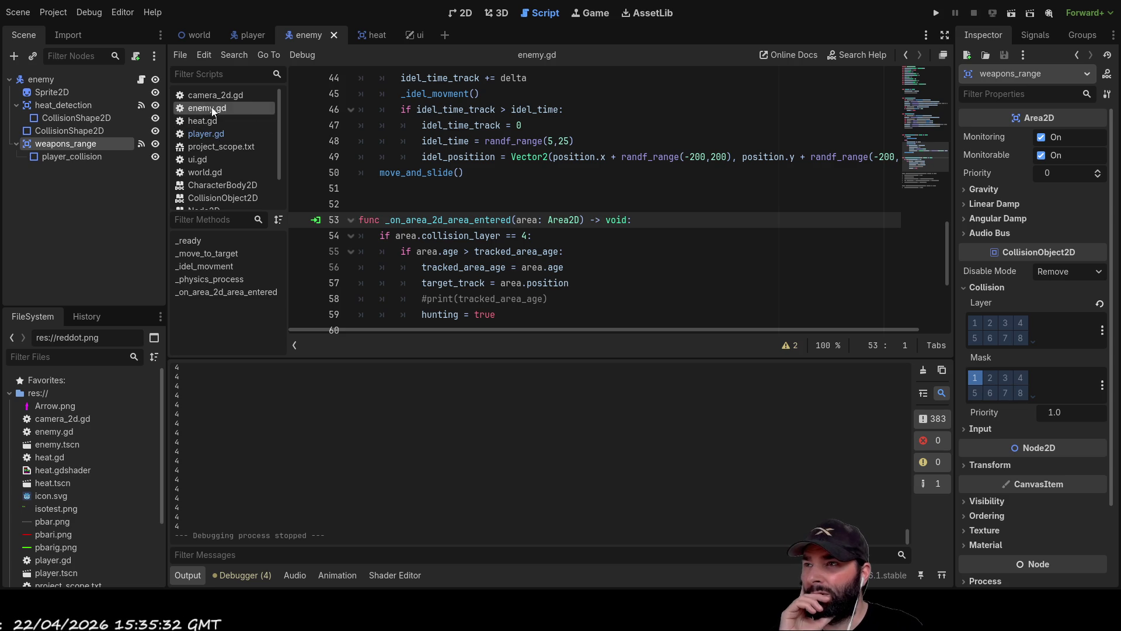
Review dammage_value and the _on_player_player_caught handler in world.gd, then open player.gd
{"action": "left_click", "coordinate": [219, 174]}
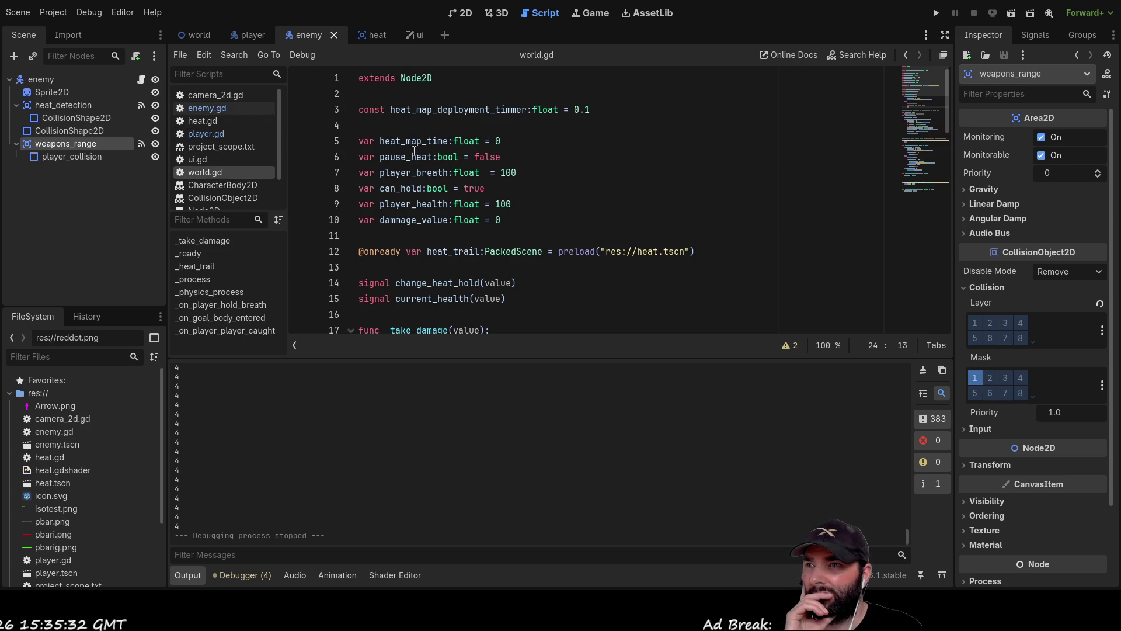
{"action": "double_click", "coordinate": [413, 220]}
{"action": "scroll", "coordinate": [591, 231], "scroll_direction": "down", "scroll_amount": 15}
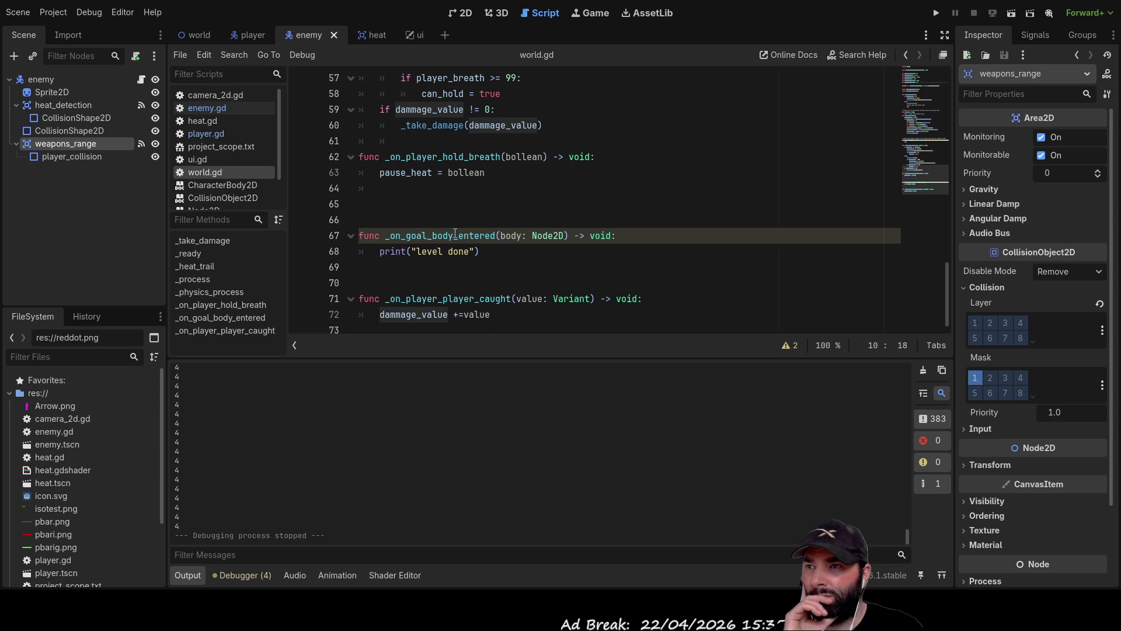
{"action": "double_click", "coordinate": [459, 298]}
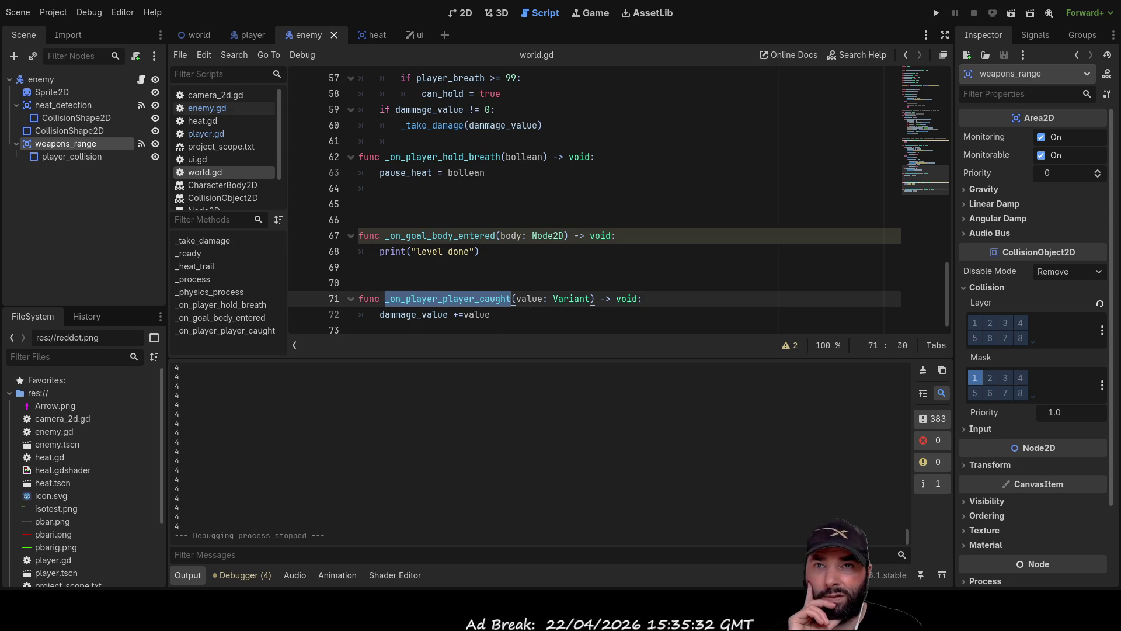
{"action": "left_click", "coordinate": [228, 131]}
{"action": "scroll", "coordinate": [591, 214], "scroll_direction": "up", "scroll_amount": 17}
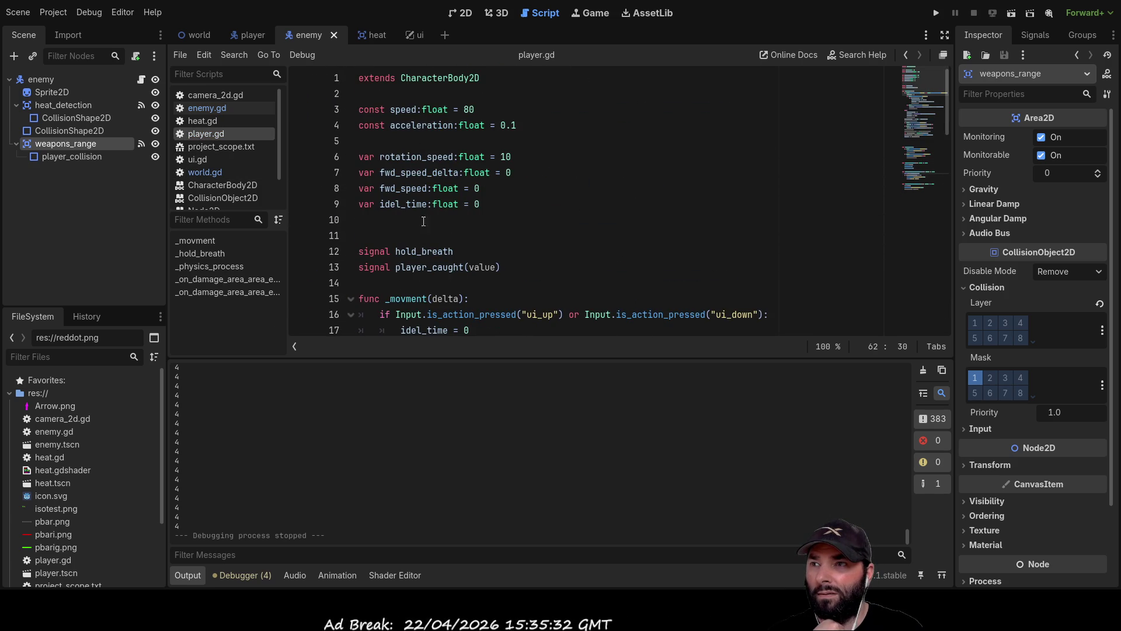
{"action": "left_click", "coordinate": [428, 267]}
{"action": "double_click", "coordinate": [428, 268]}
{"action": "scroll", "coordinate": [608, 241], "scroll_direction": "down", "scroll_amount": 17}
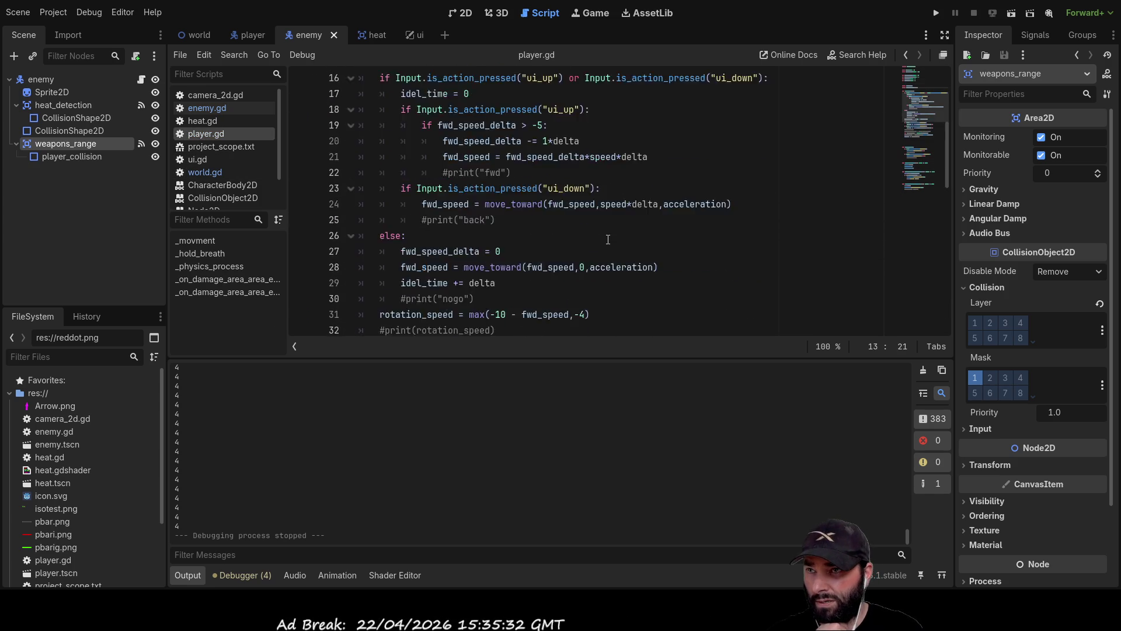
{"action": "scroll", "coordinate": [608, 241], "scroll_direction": "down", "scroll_amount": 1}
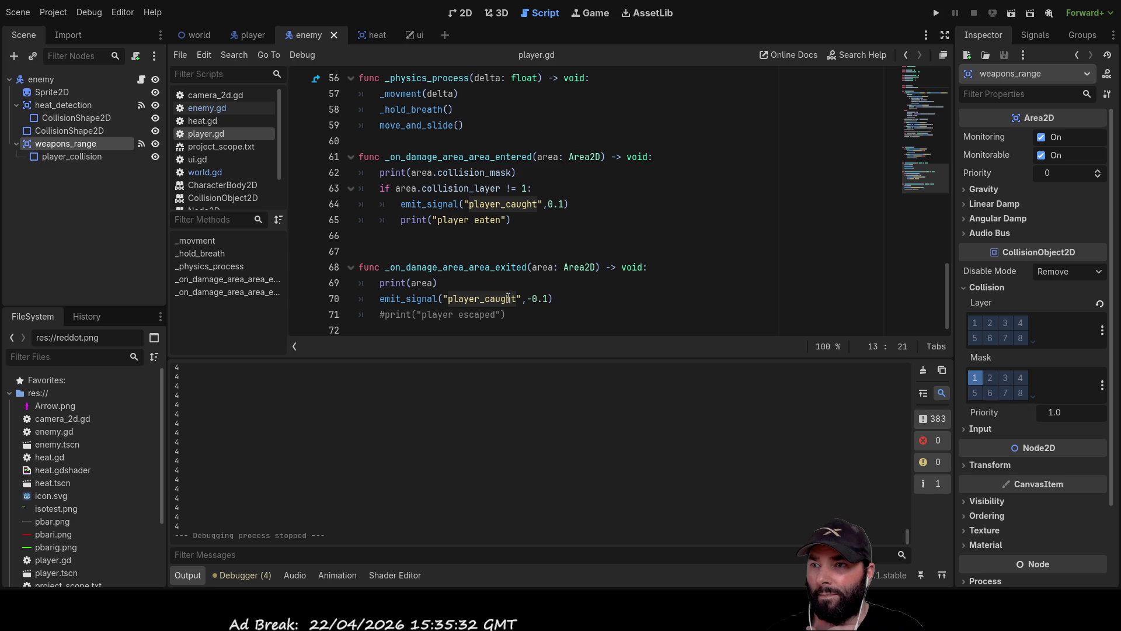
{"action": "double_click", "coordinate": [489, 268]}
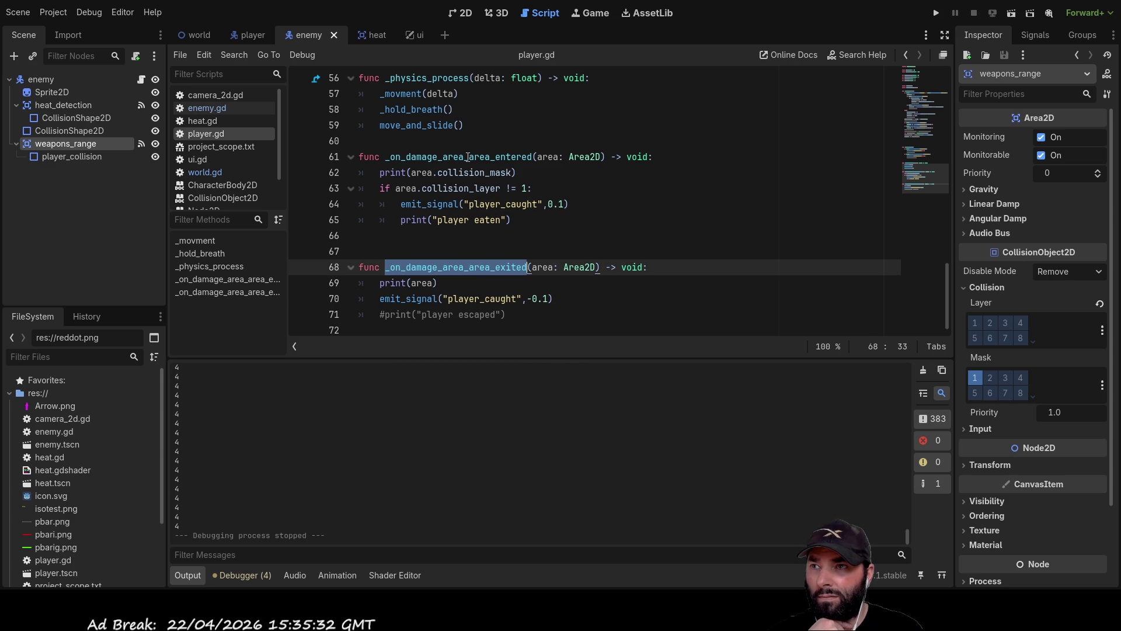
{"action": "left_click", "coordinate": [561, 204]}
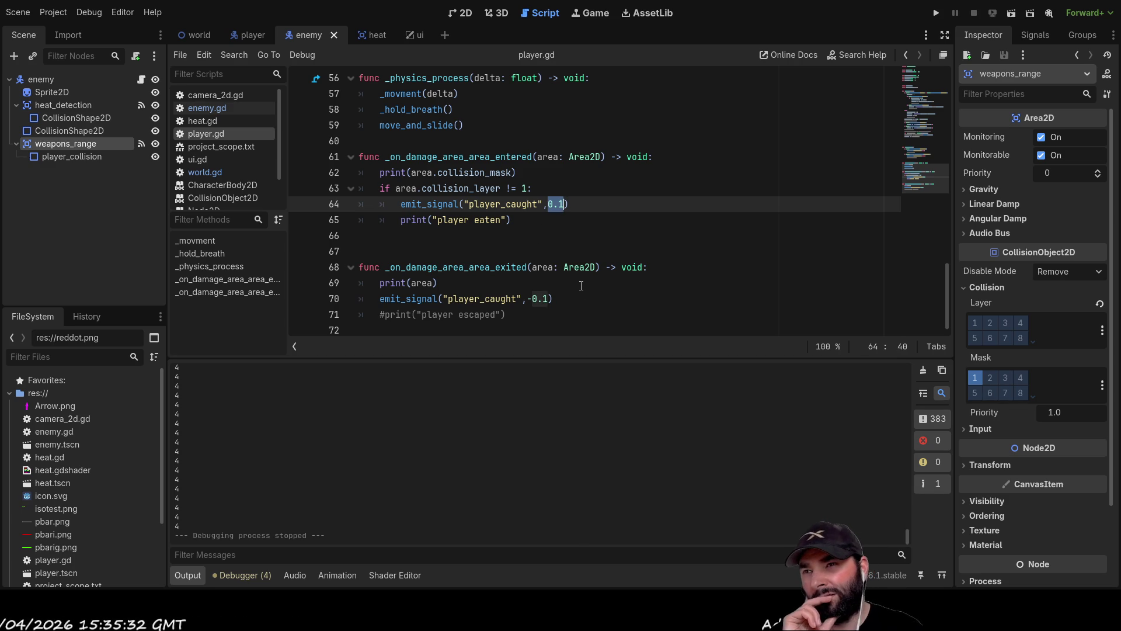
{"action": "left_click", "coordinate": [547, 298]}
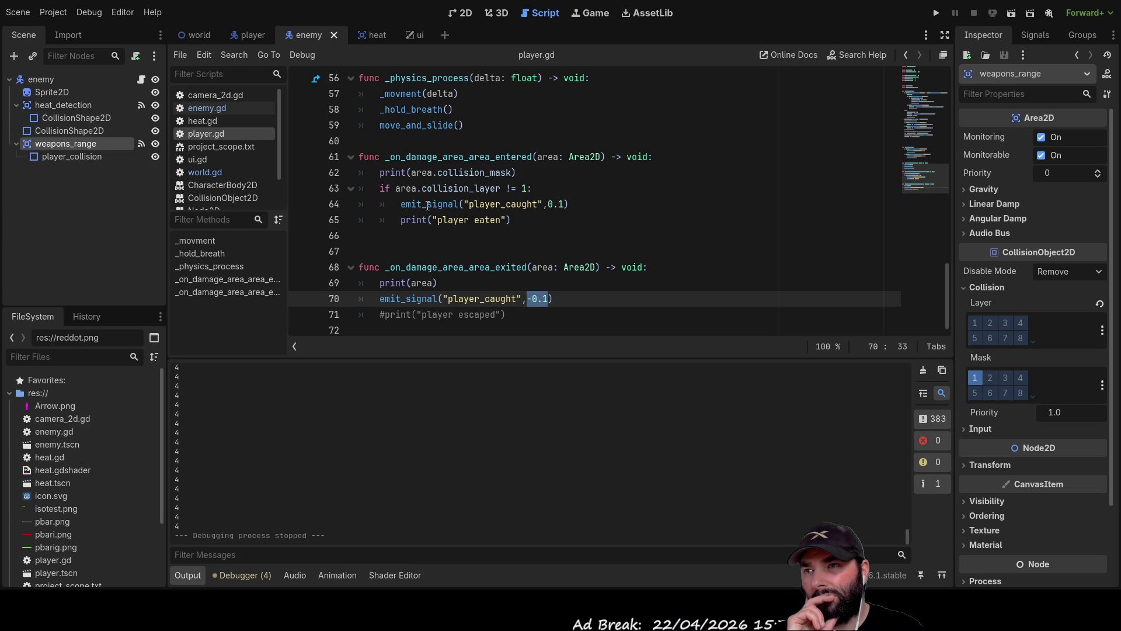
{"action": "double_click", "coordinate": [421, 158]}
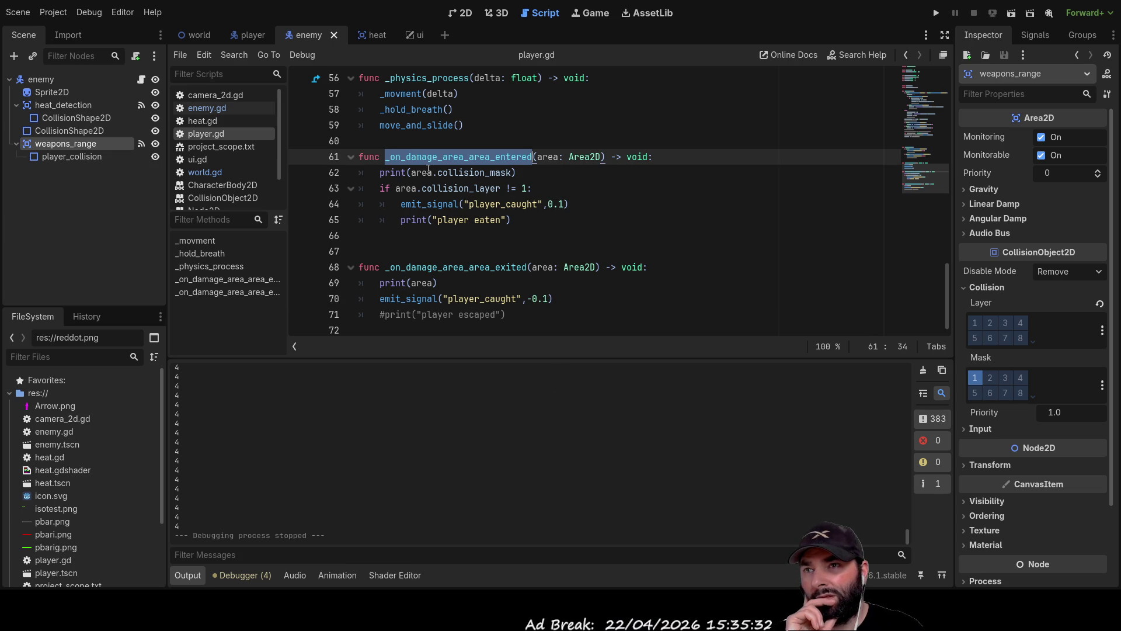
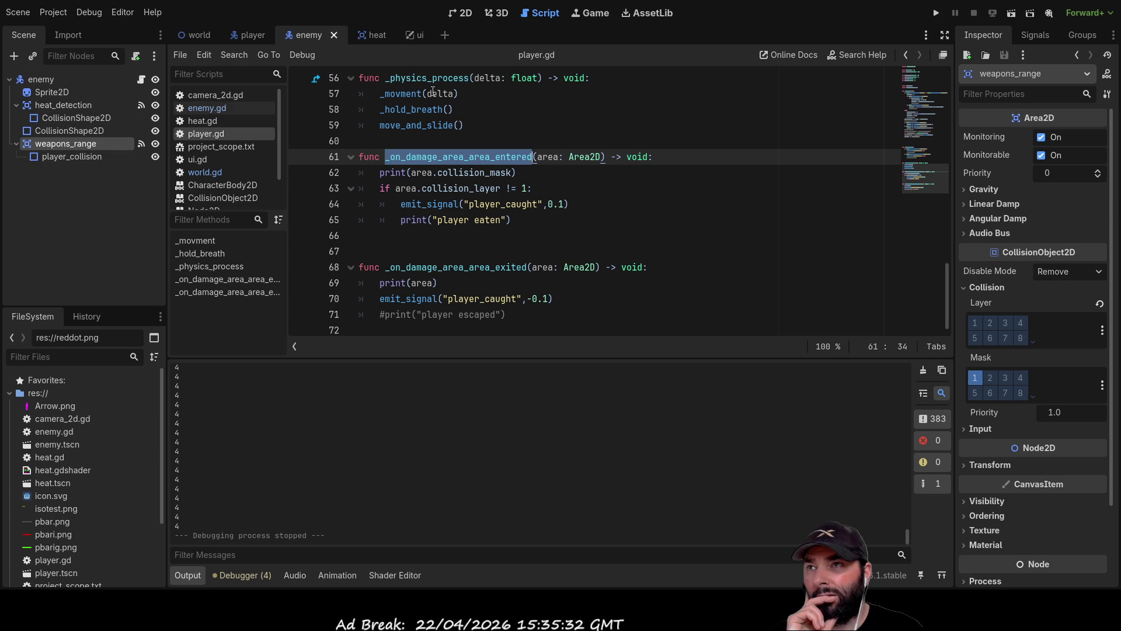
Switch to the player scene and show damage_area's signals with their area_entered and area_exited connections
{"action": "left_click", "coordinate": [257, 35]}
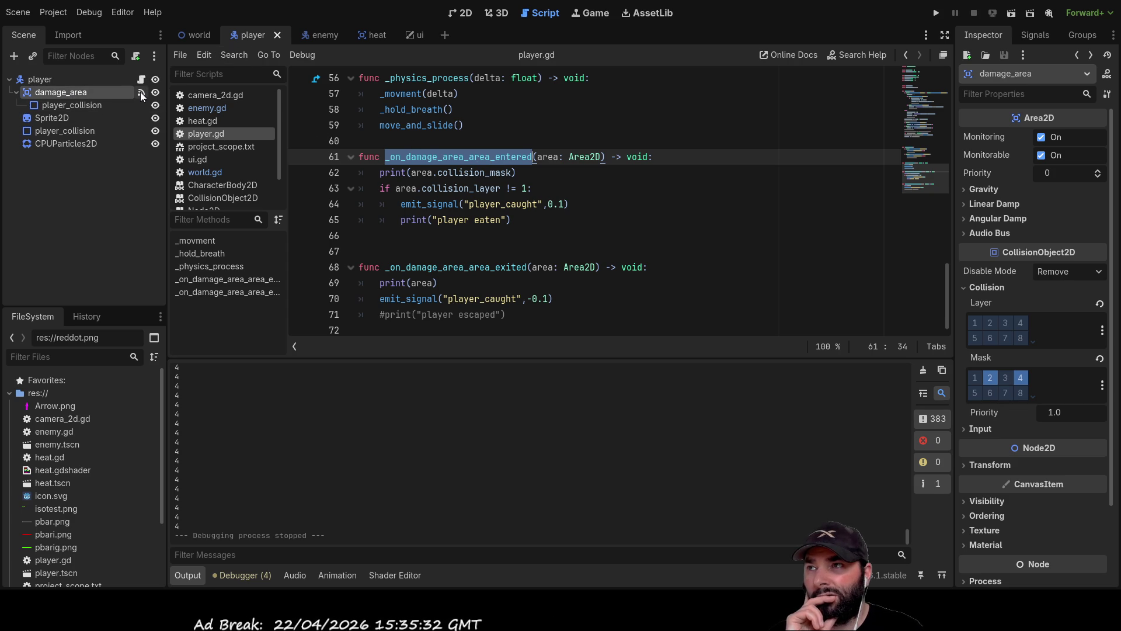
{"action": "left_click", "coordinate": [1038, 34]}
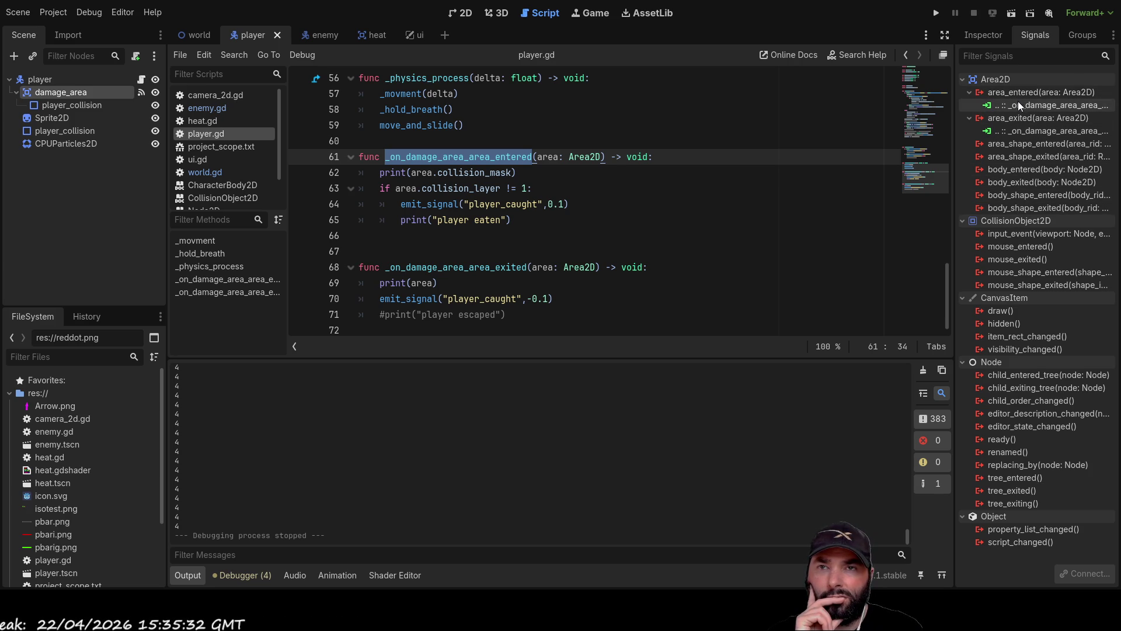
Connect area_shape_entered to a new _on_damage_area_area_shape_entered stub in player.gd
{"action": "left_click", "coordinate": [1014, 145]}
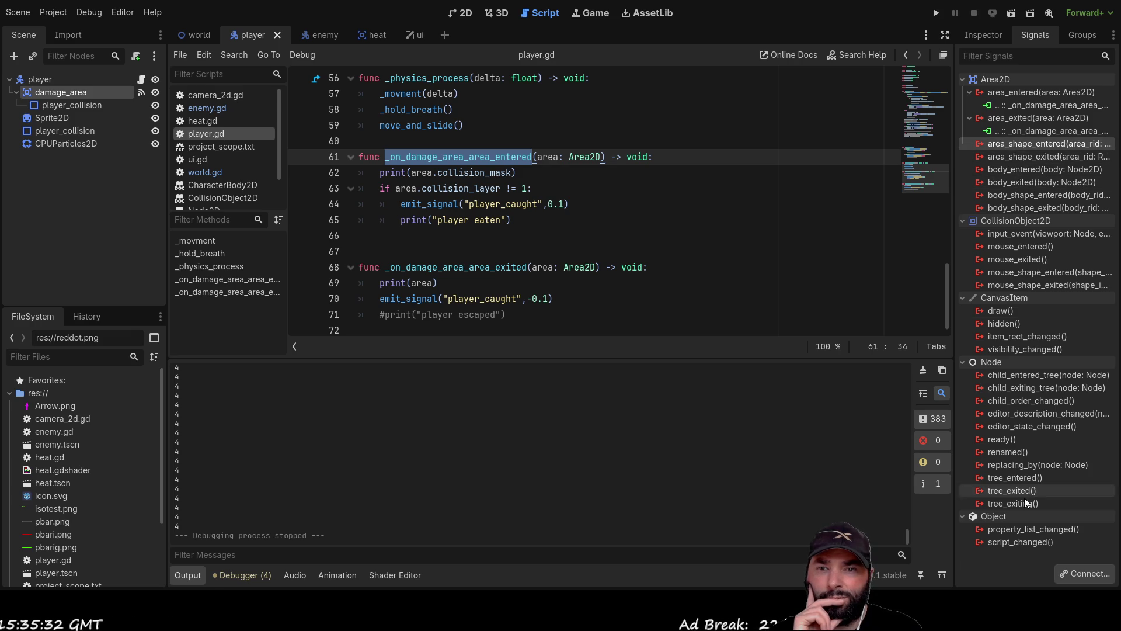
{"action": "left_click", "coordinate": [1084, 579]}
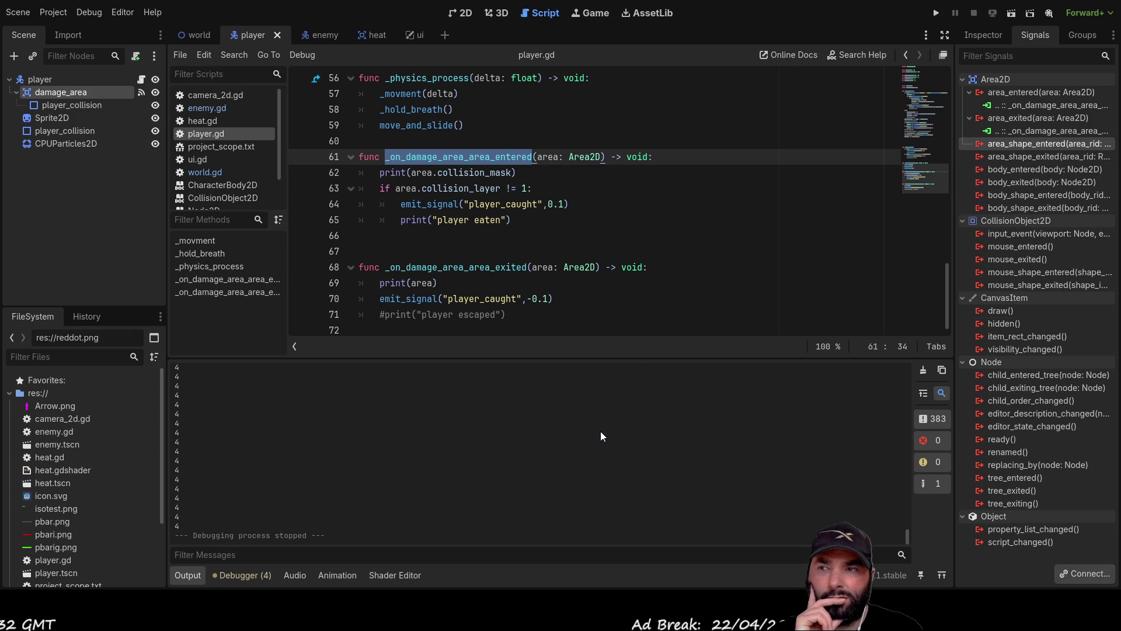
{"action": "left_click", "coordinate": [498, 434]}
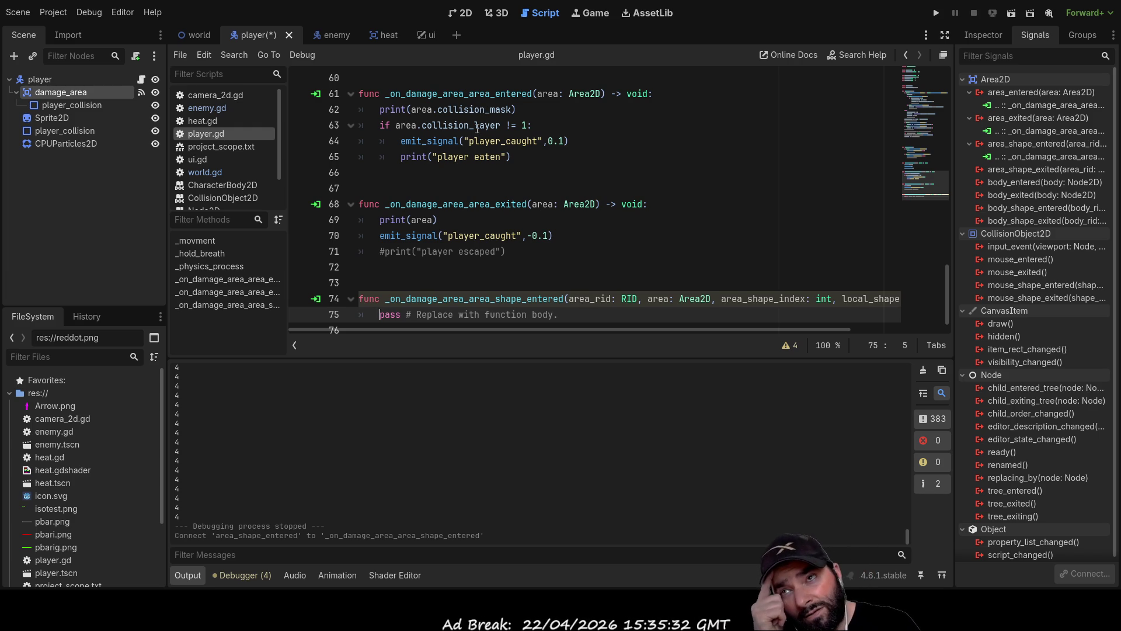
Edit the area-entered handler so it prints area.collision_layer
{"action": "double_click", "coordinate": [467, 126]}
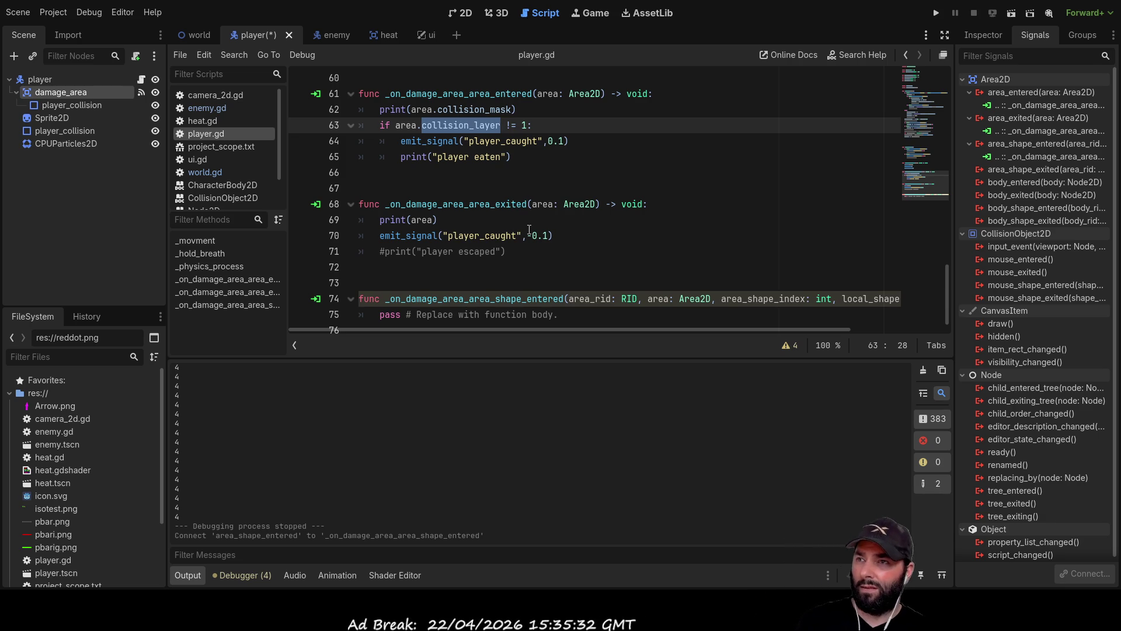
{"action": "left_click_drag", "start_coordinate": [468, 110], "coordinate": [512, 110]}
{"action": "type", "text": "layer"}
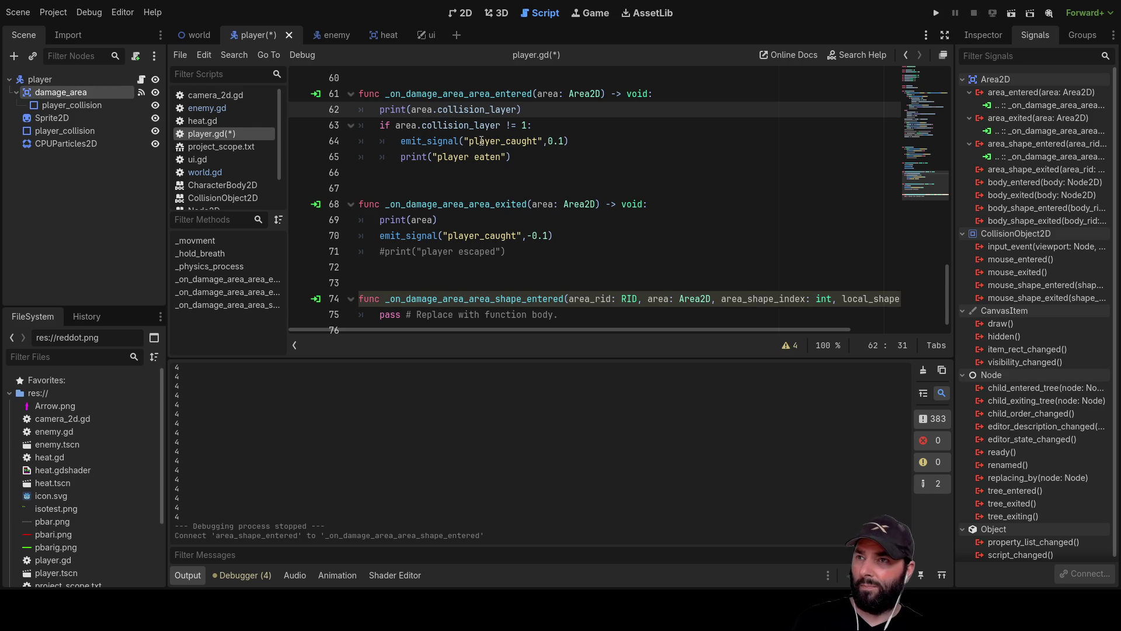
{"action": "left_click_drag", "start_coordinate": [542, 125], "coordinate": [465, 124]}
{"action": "left_click", "coordinate": [499, 187]}
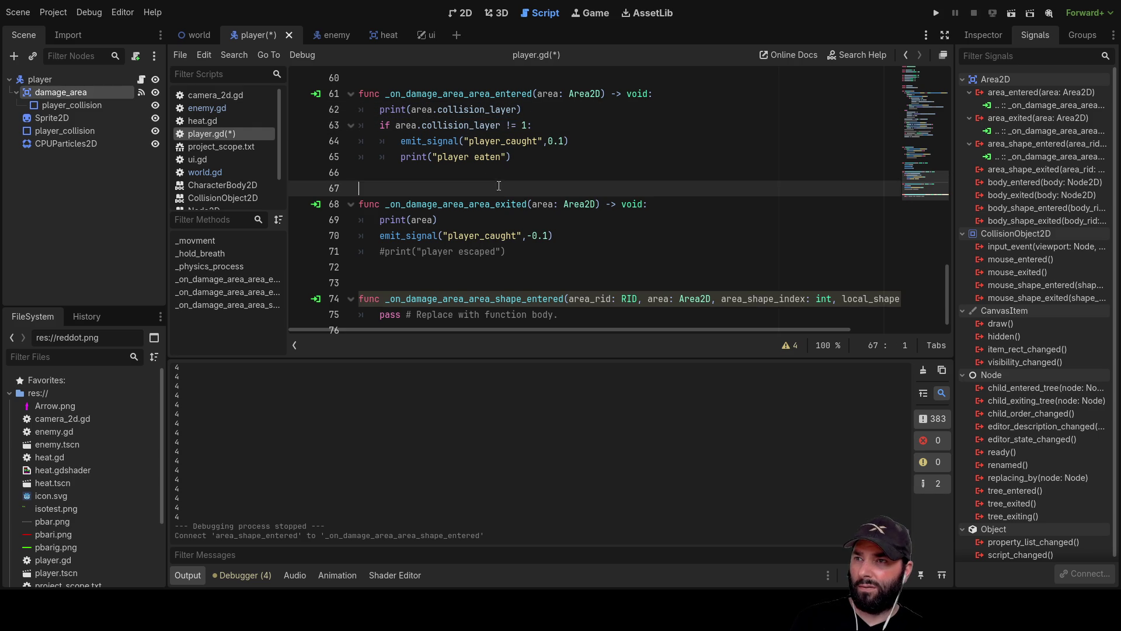
Delete the stub _on_damage_area_area_shape_entered function and run the project
{"action": "mouse_move", "coordinate": [558, 315]}
{"action": "left_mouse_down"}
{"action": "mouse_move", "coordinate": [350, 284]}
{"action": "mouse_move", "coordinate": [272, 292]}
{"action": "left_mouse_up"}
{"action": "key", "text": "BackSpace"}
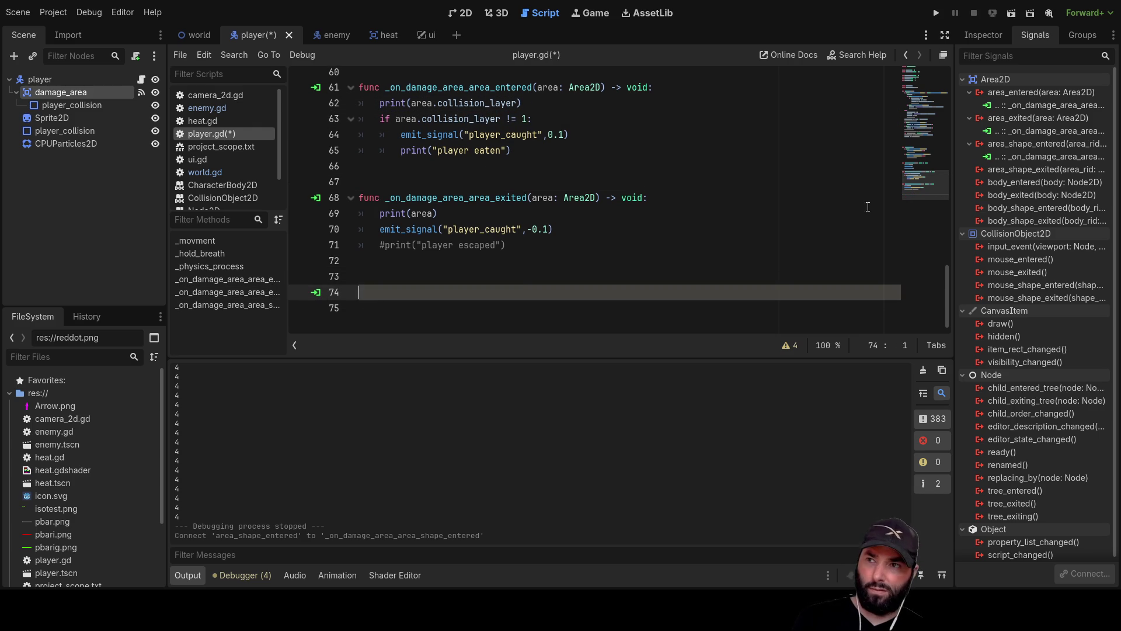
{"action": "left_click", "coordinate": [936, 13]}
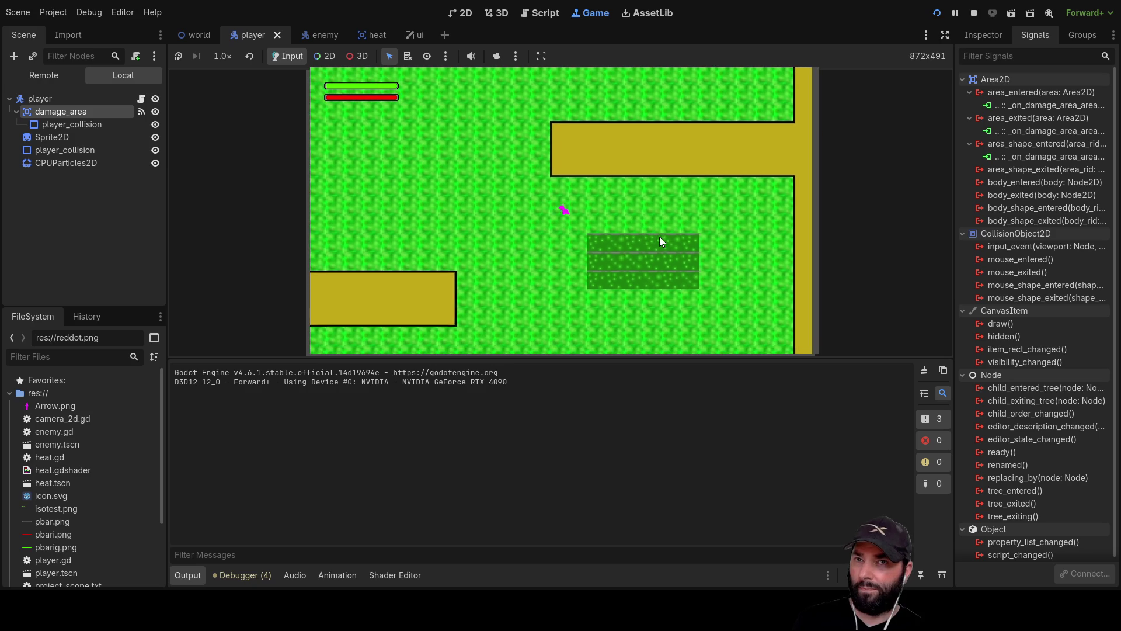
Enable collision layer 4 on damage_area, walk the player down-right, and restart the game
{"action": "left_click", "coordinate": [983, 35]}
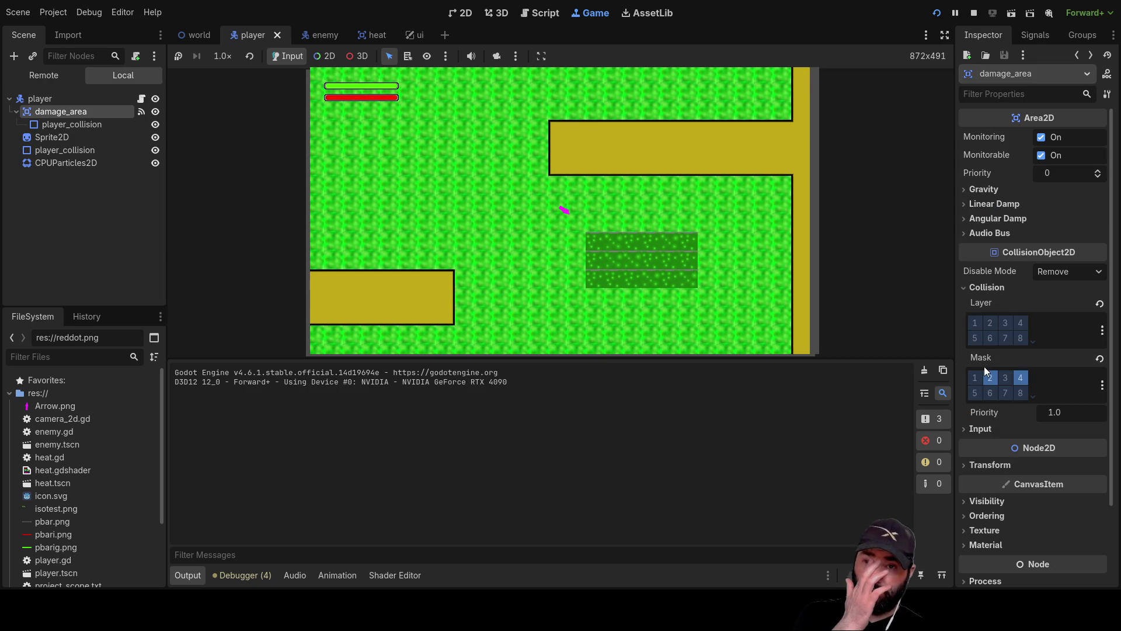
{"action": "left_click", "coordinate": [989, 325]}
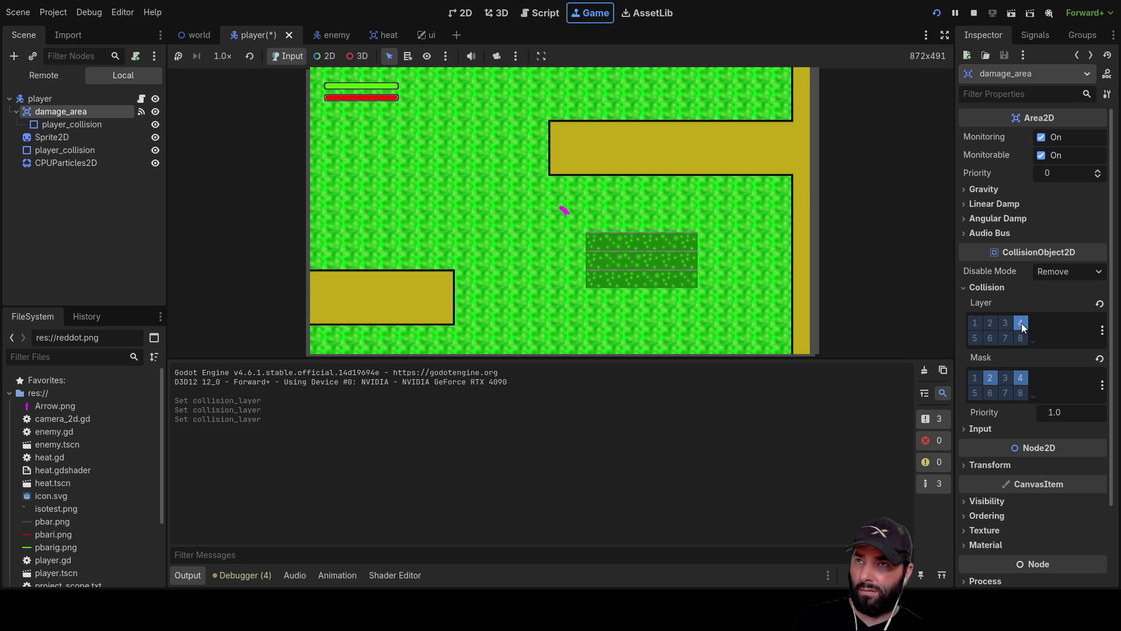
{"action": "key", "text": "Right"}
{"action": "key", "text": "Down"}
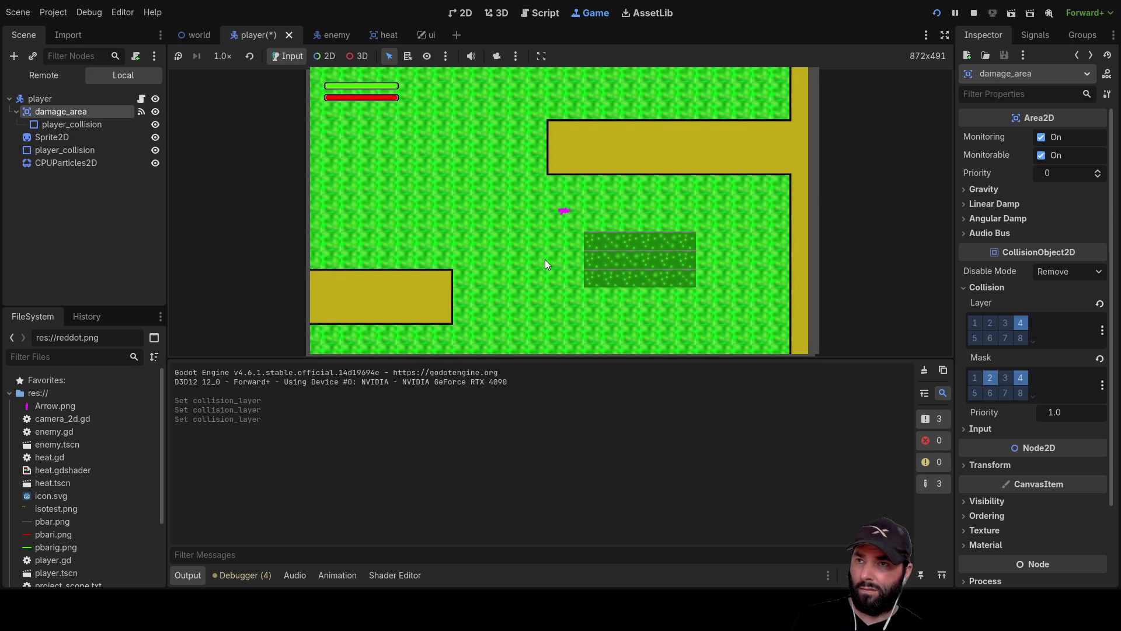
{"action": "key", "text": "Down"}
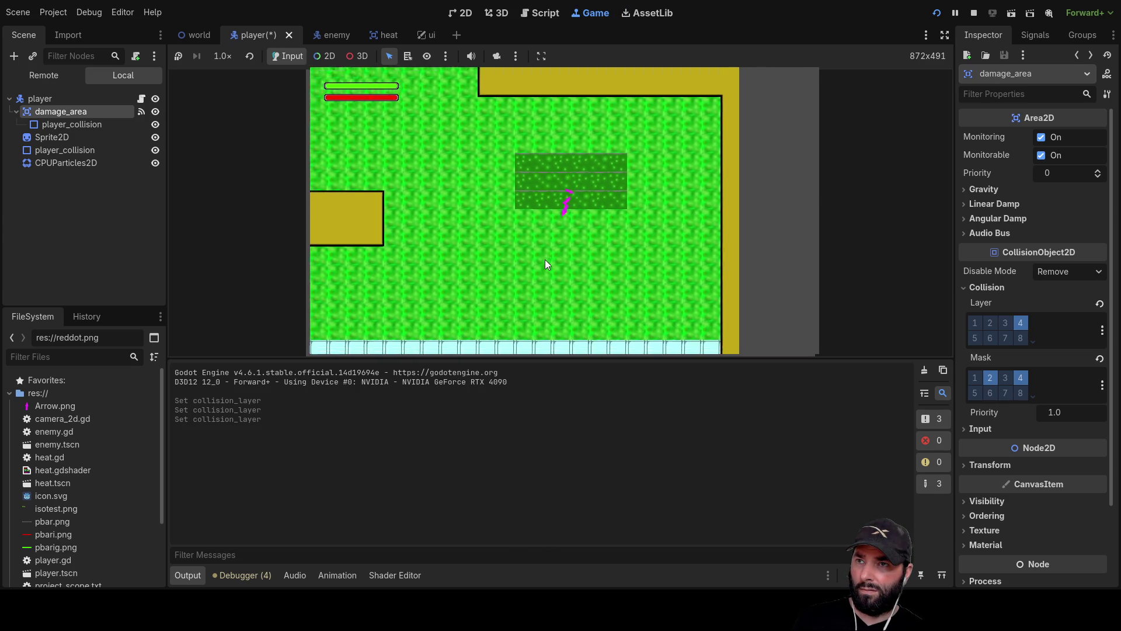
{"action": "left_click", "coordinate": [936, 13]}
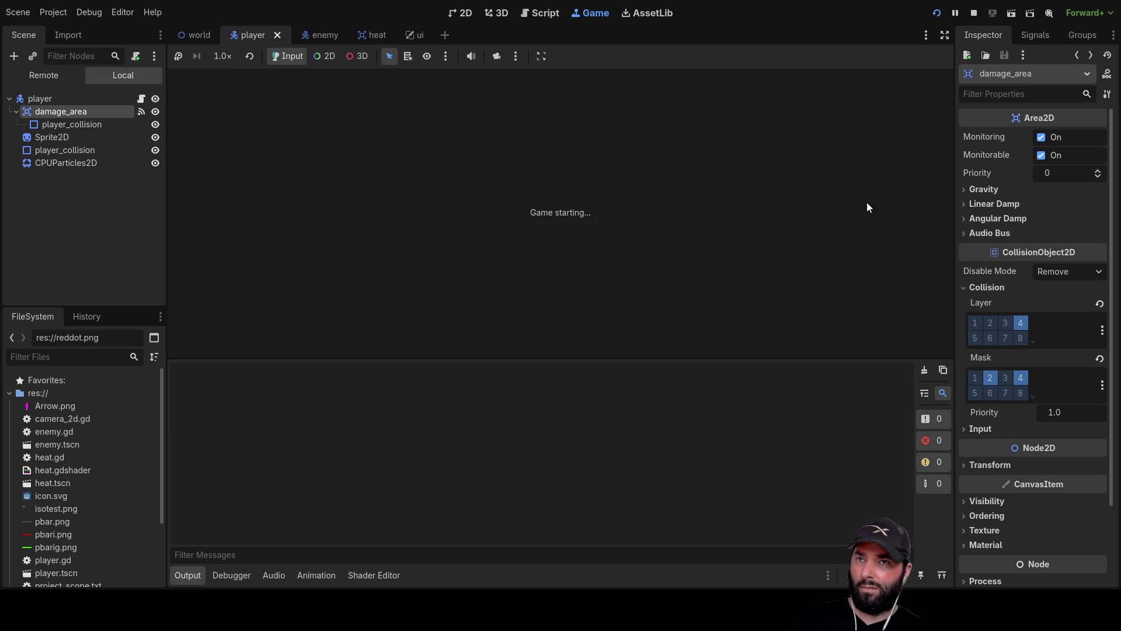
Move the player with the arrow keys, toggle damage_area's layer 4, and relaunch the game
{"action": "key", "text": "Up"}
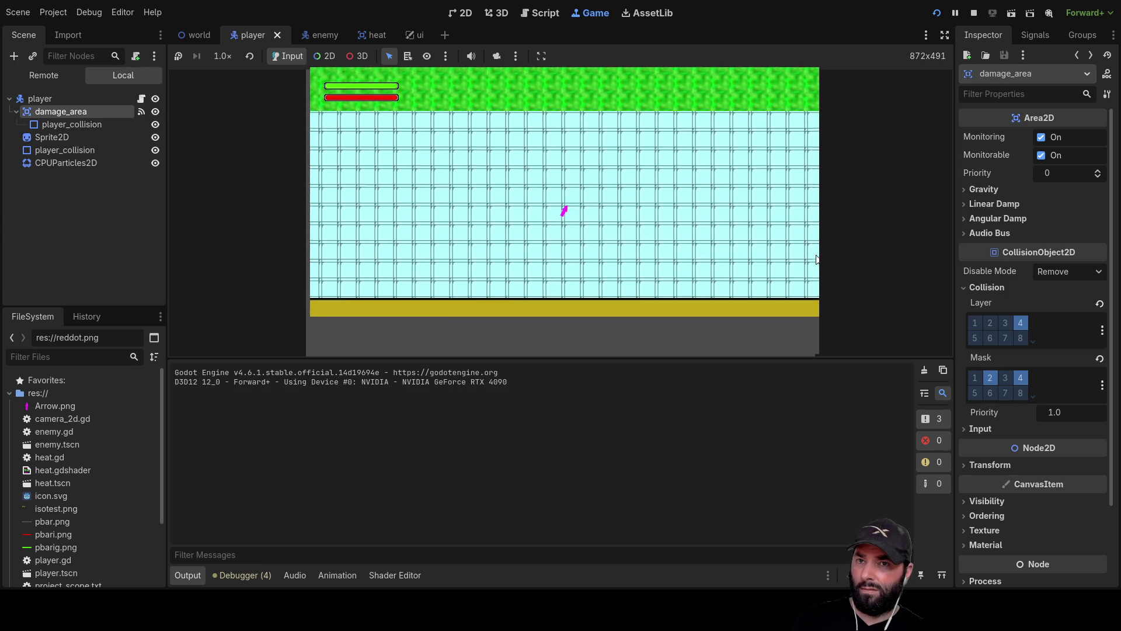
{"action": "key", "text": "Right"}
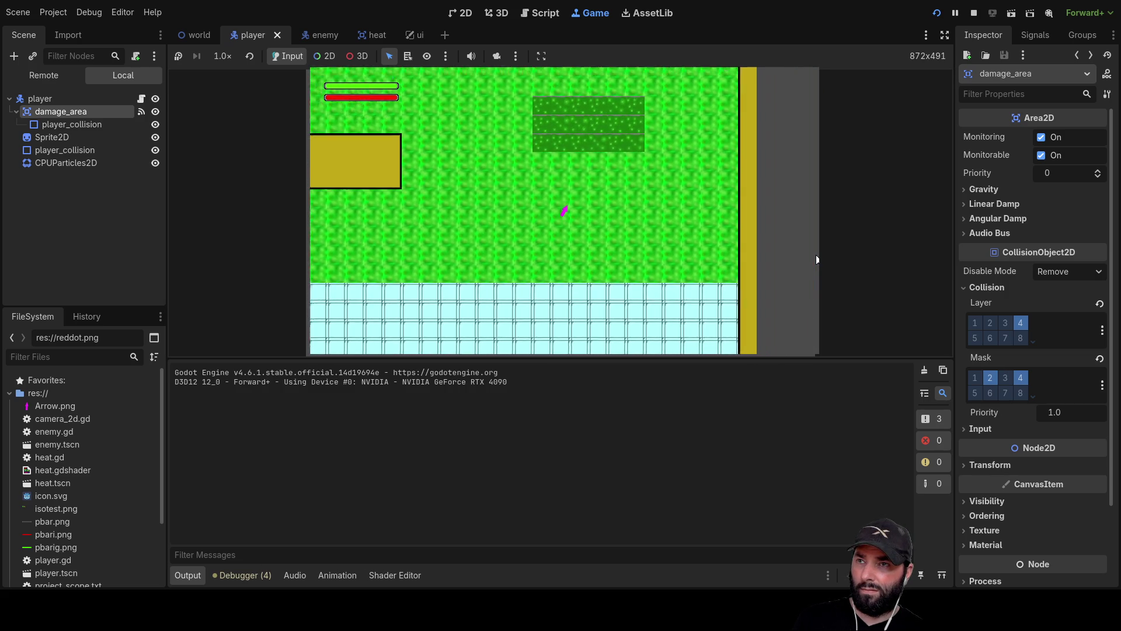
{"action": "key", "text": "Right"}
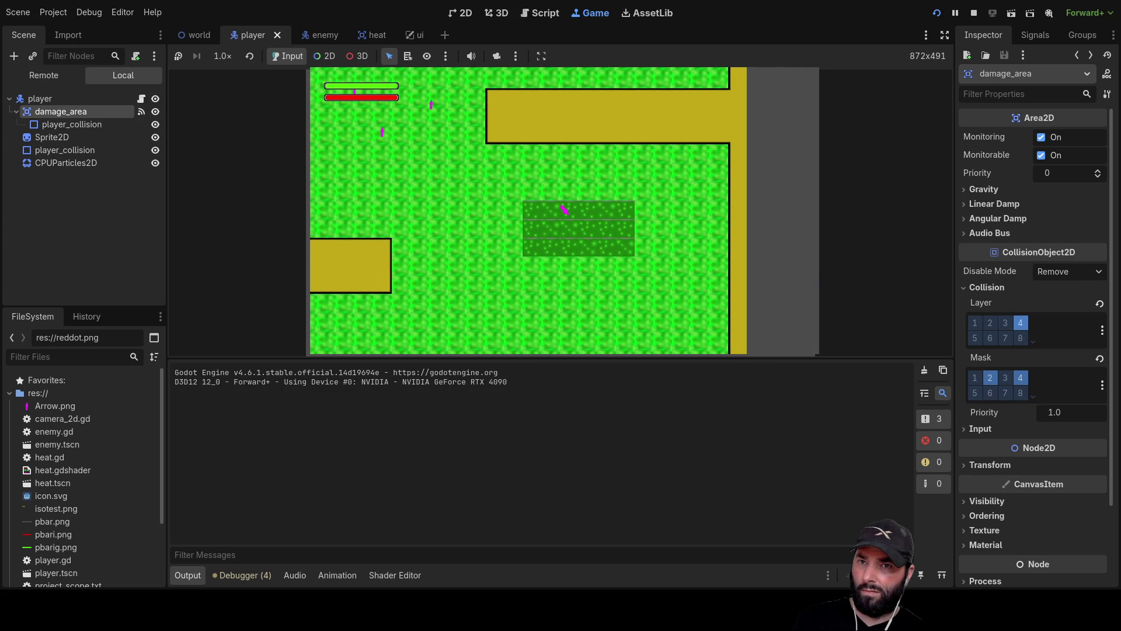
{"action": "left_click", "coordinate": [1020, 323]}
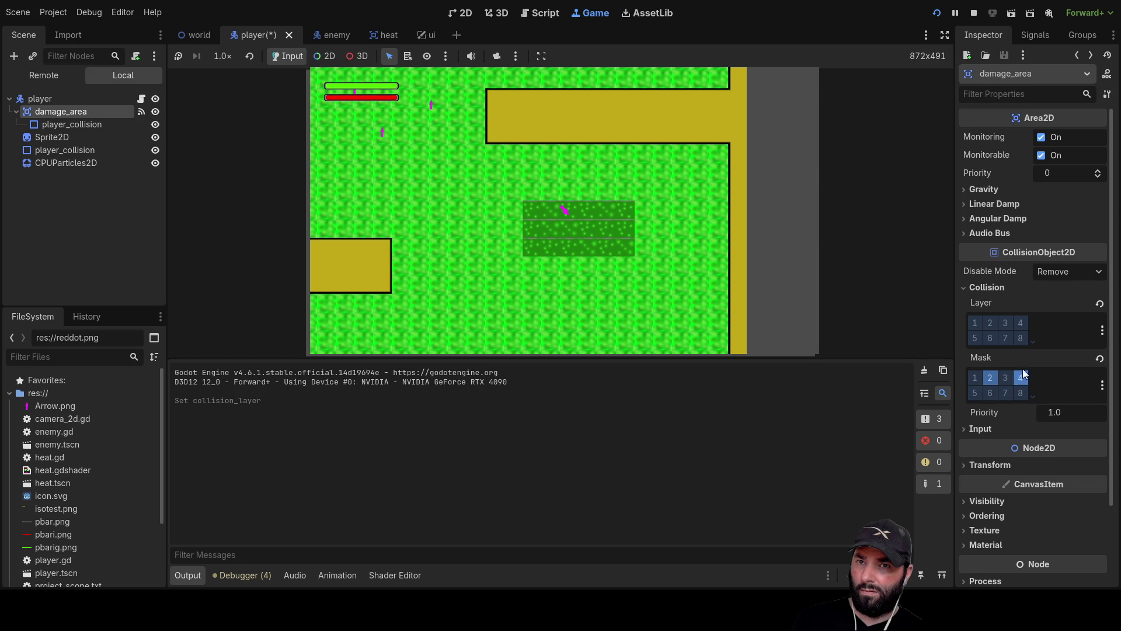
{"action": "left_click", "coordinate": [973, 13]}
{"action": "left_click", "coordinate": [936, 14]}
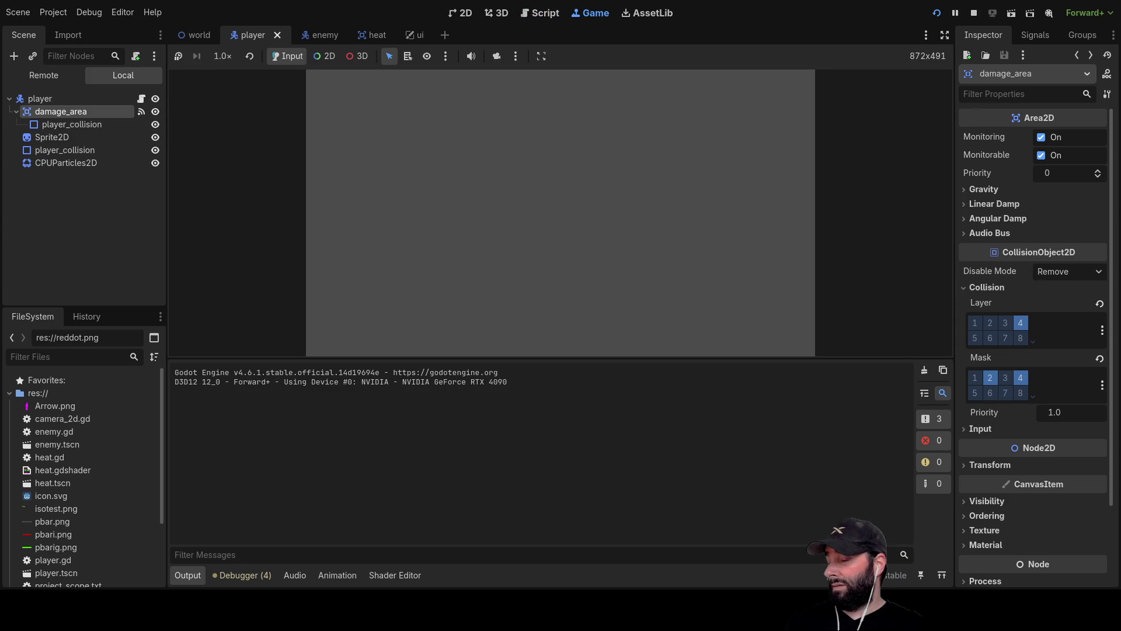
Drive the player around with WASD, then stop the test run with F8
{"action": "key", "text": "w"}
{"action": "key", "text": "d"}
{"action": "key", "text": "w"}
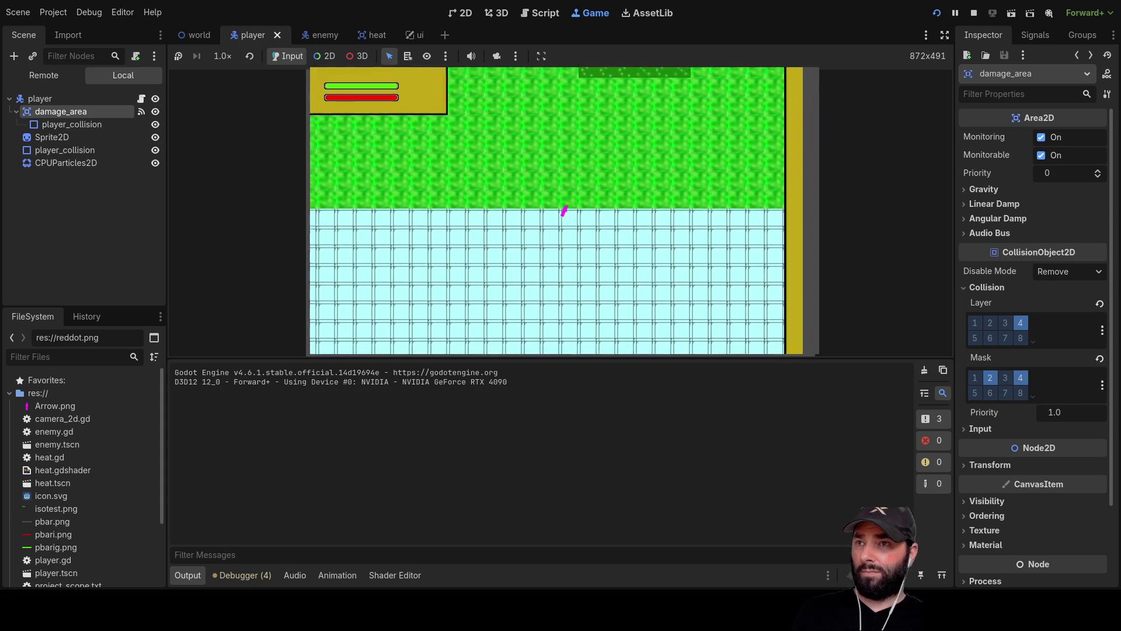
{"action": "key", "text": "a"}
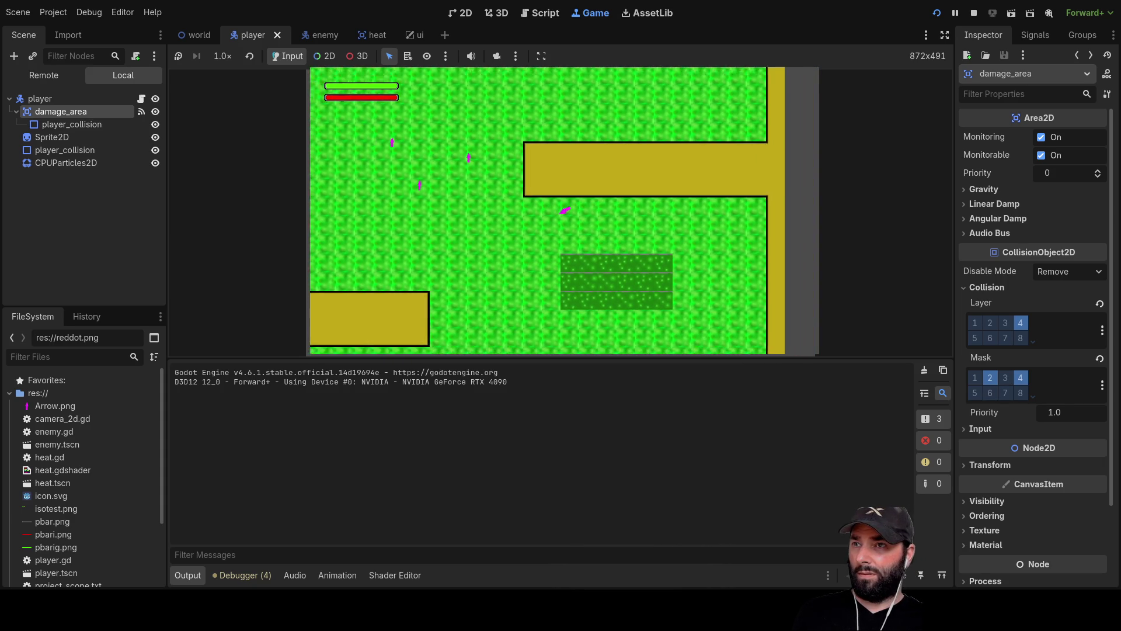
{"action": "key", "text": "s"}
{"action": "key", "text": "s"}
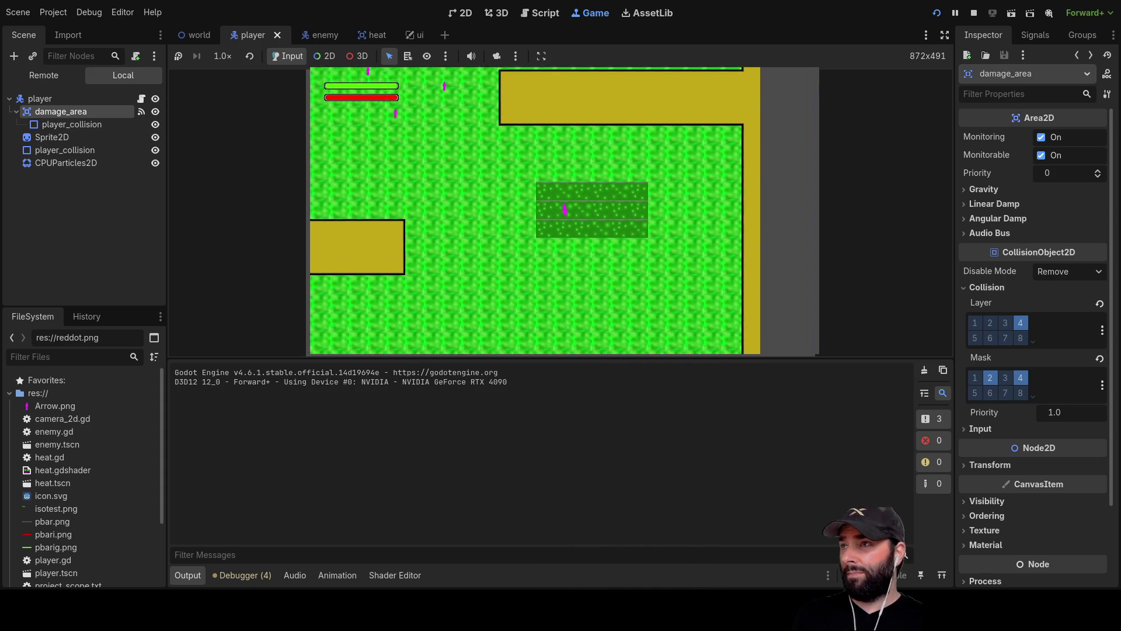
{"action": "key", "text": "s"}
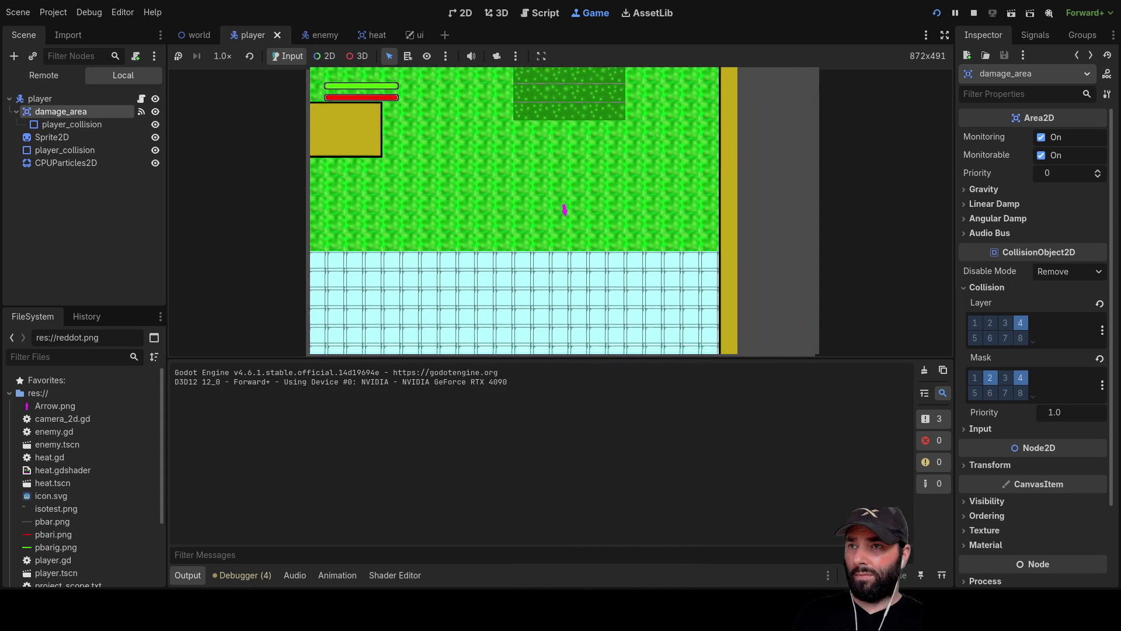
{"action": "key", "text": "d"}
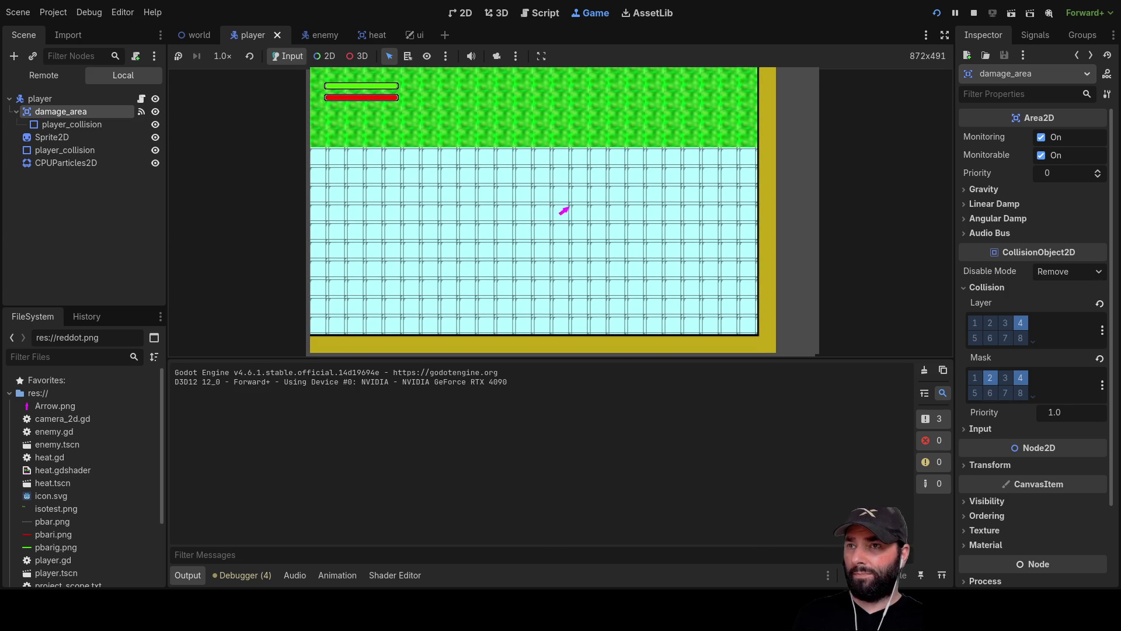
{"action": "key", "text": "F8"}
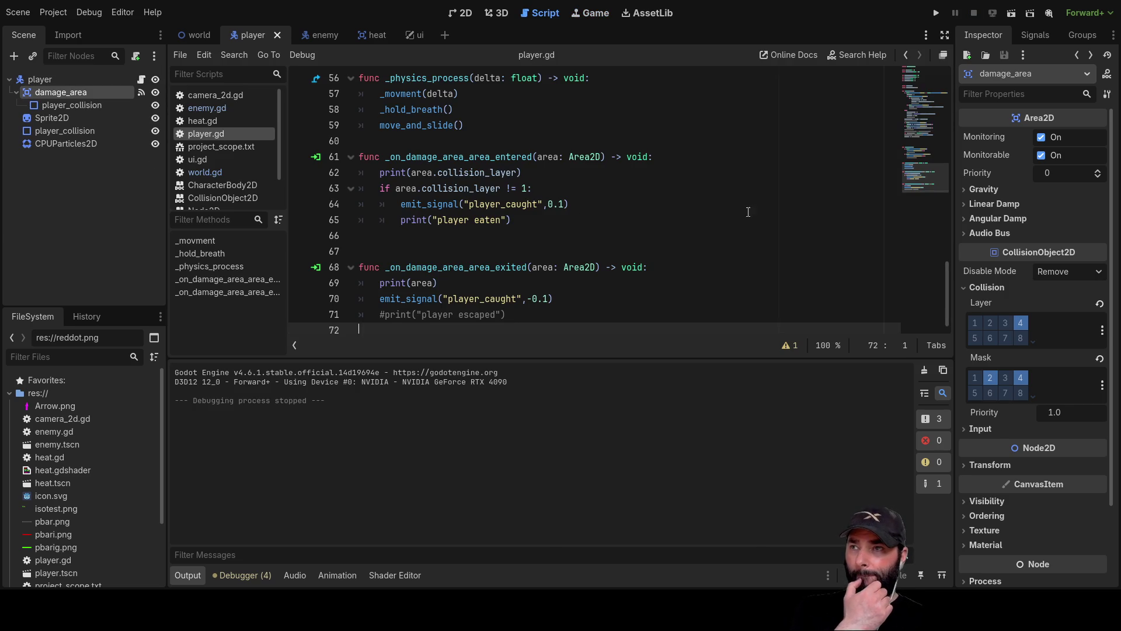
Select damage_area and uncheck collision layer 4 in the Inspector
{"action": "left_click", "coordinate": [40, 78]}
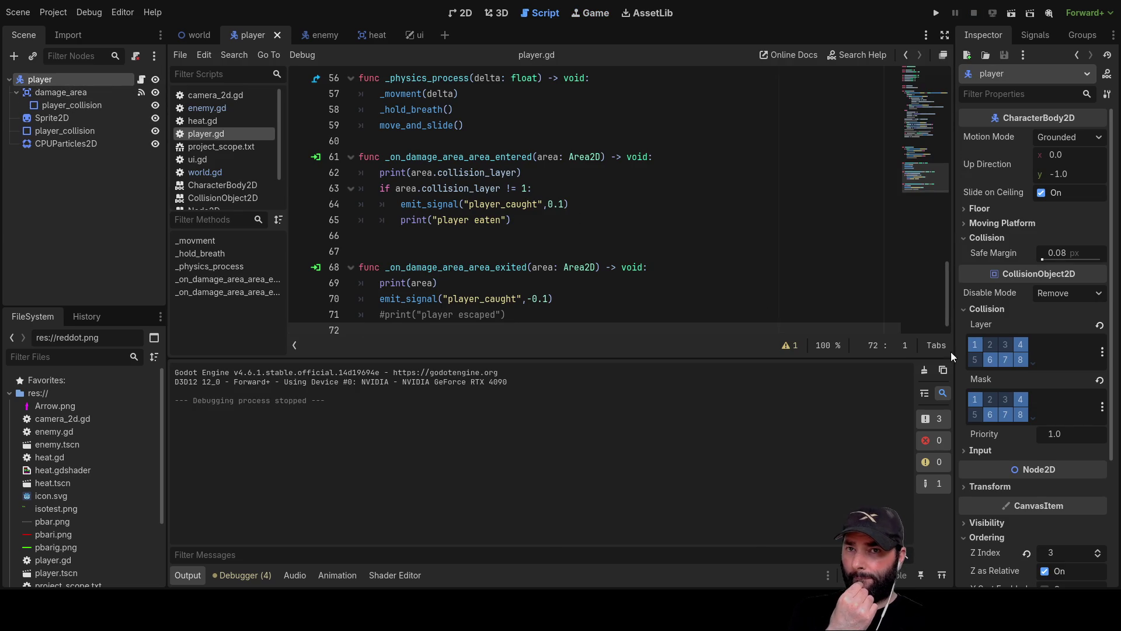
{"action": "left_click", "coordinate": [42, 93]}
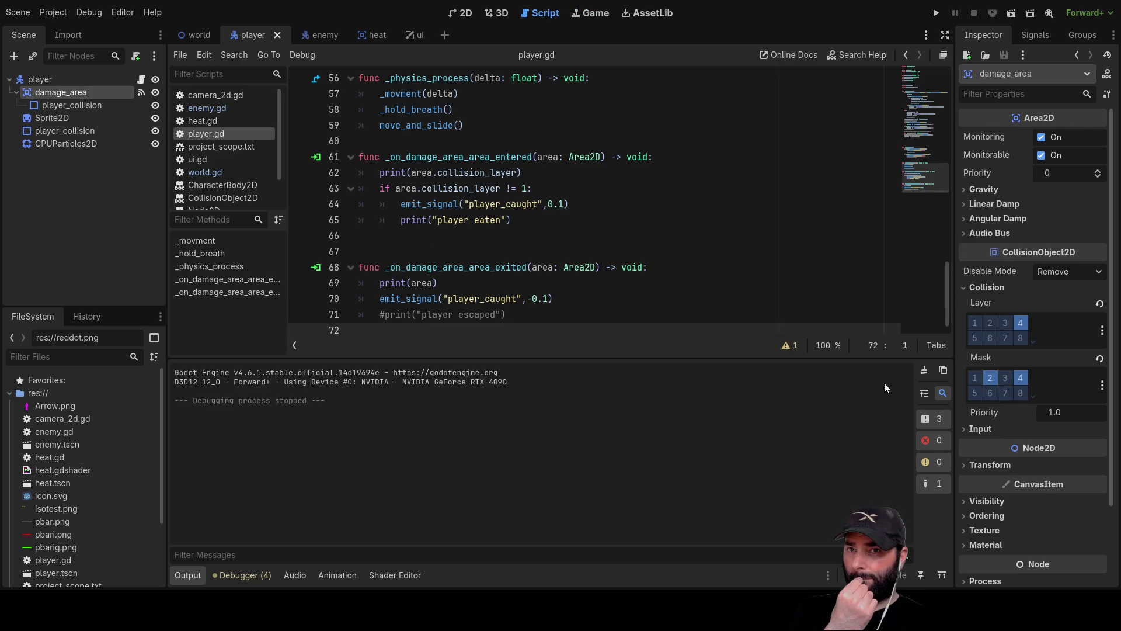
{"action": "left_click", "coordinate": [1021, 323]}
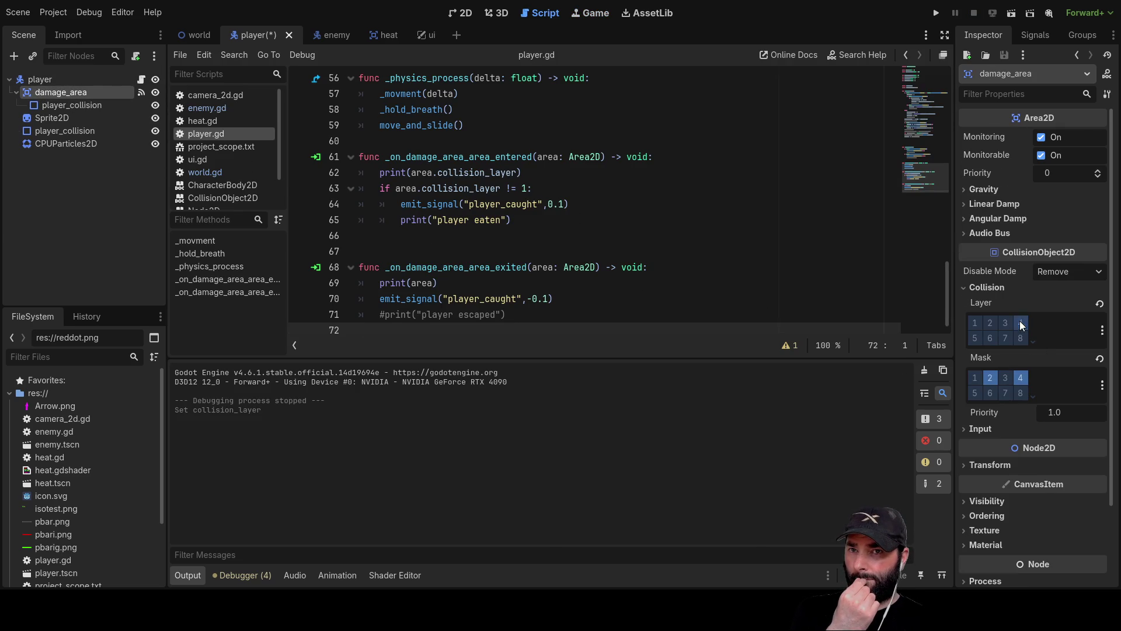
Inspect the collision shapes, particles and player root settings, then go to the world scene
{"action": "left_click", "coordinate": [51, 106]}
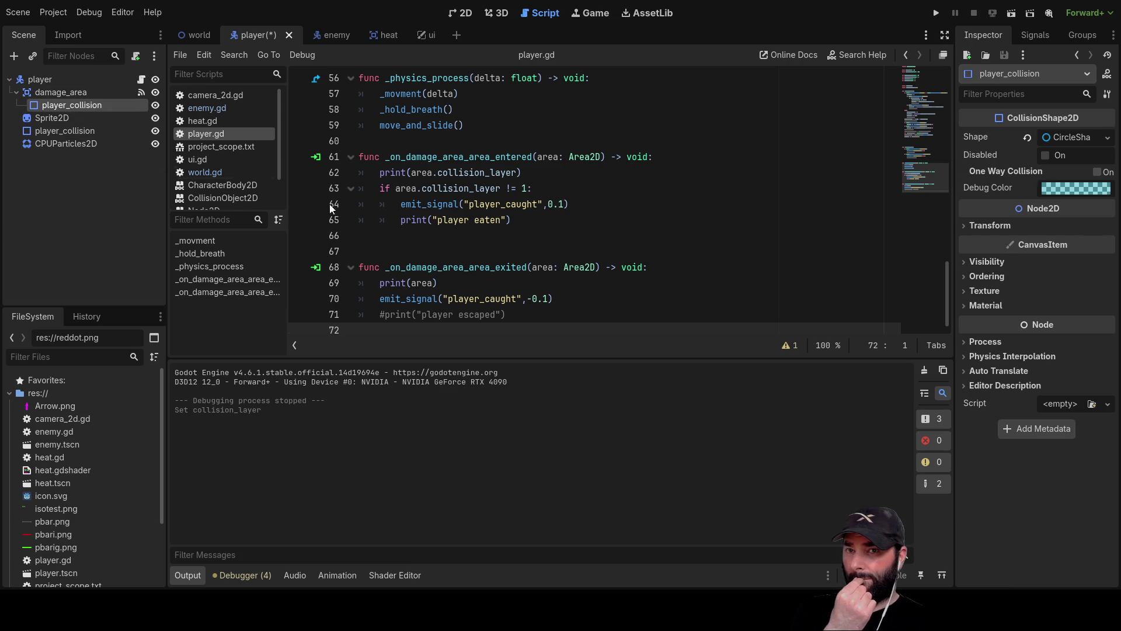
{"action": "left_click", "coordinate": [61, 129]}
{"action": "left_click", "coordinate": [64, 145]}
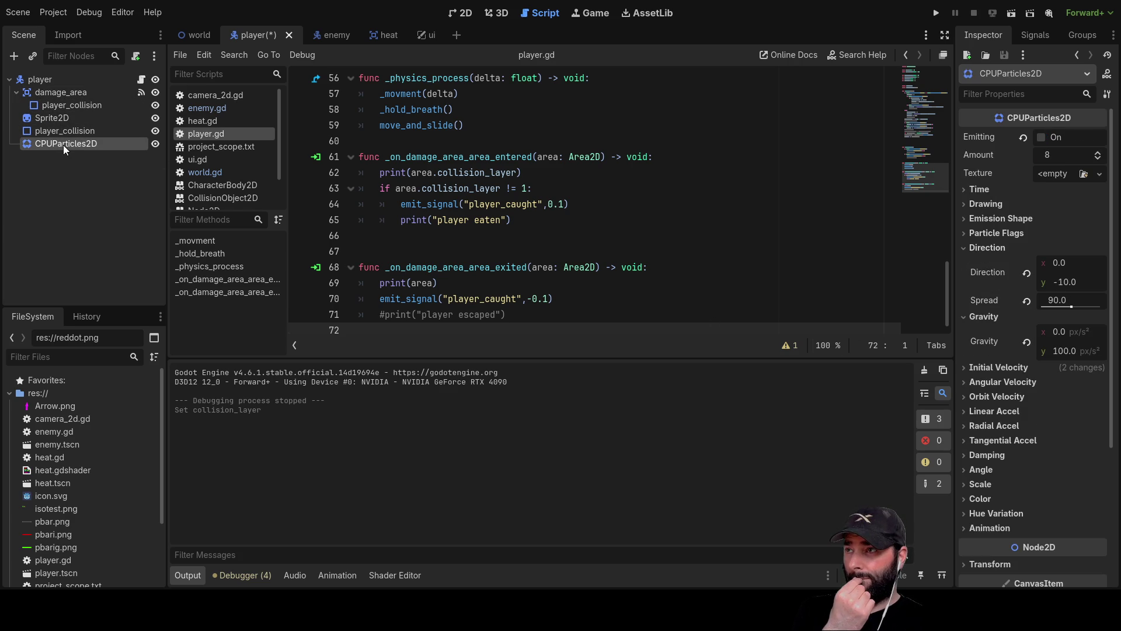
{"action": "left_click", "coordinate": [61, 82]}
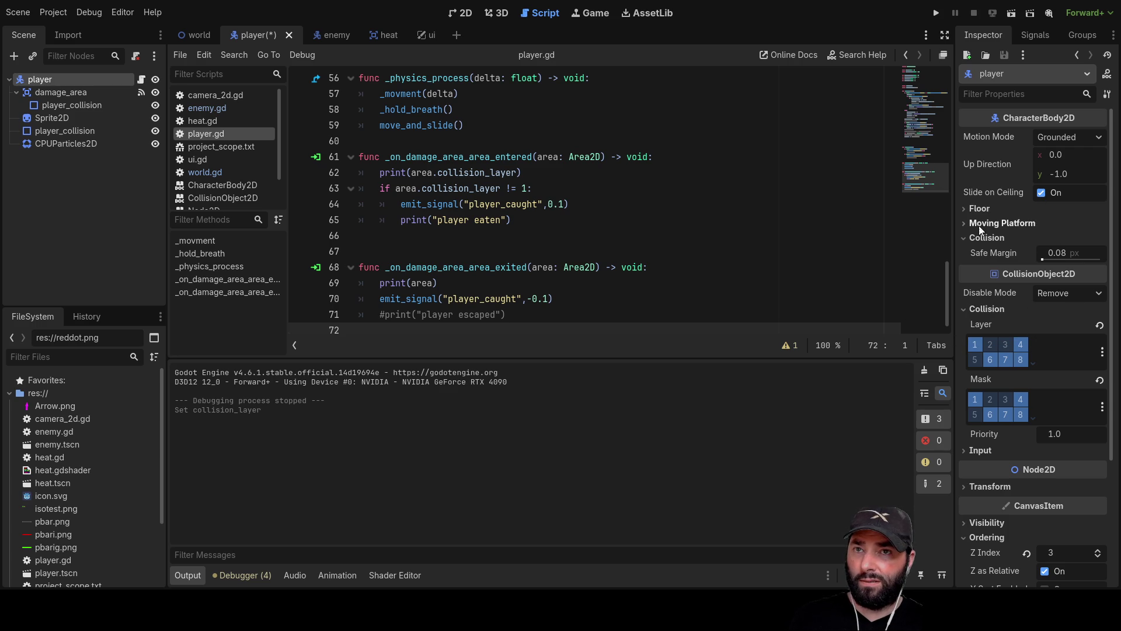
{"action": "left_click", "coordinate": [205, 35]}
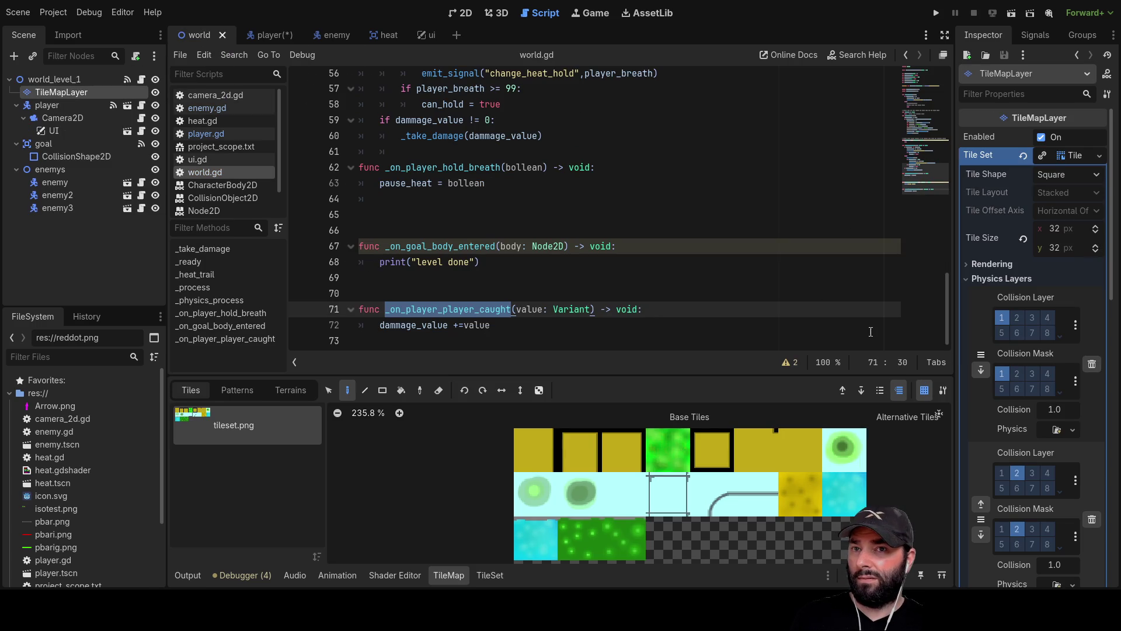
Put the tileset's third physics layer on collision layer 4 and recheck the player's layer 4
{"action": "scroll", "coordinate": [1039, 361], "scroll_direction": "down", "scroll_amount": 5}
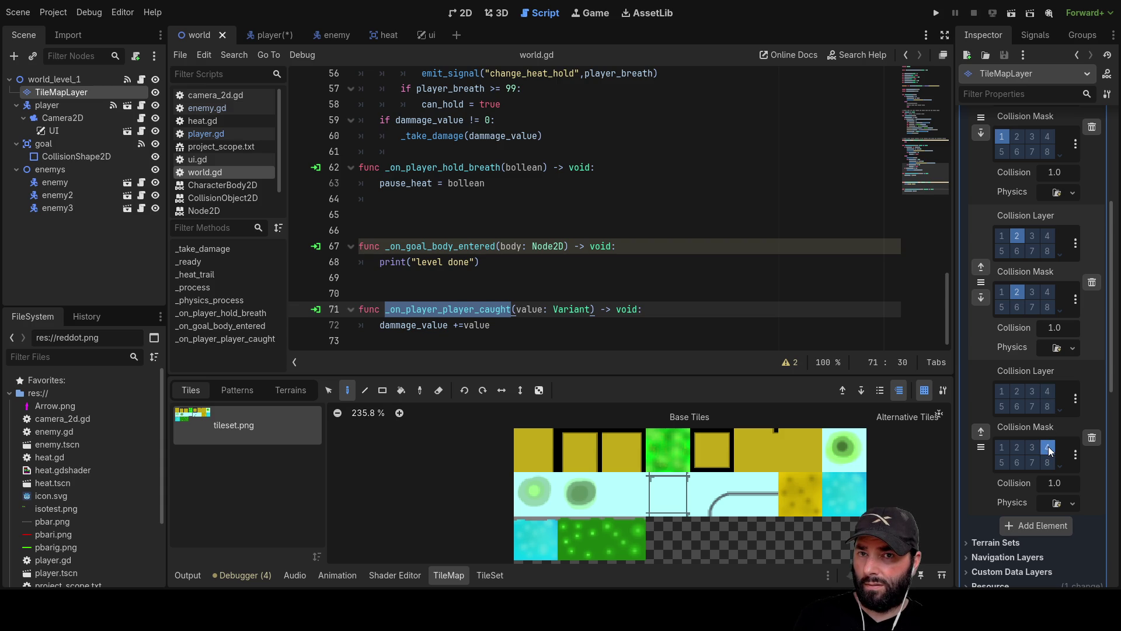
{"action": "left_click", "coordinate": [1049, 390]}
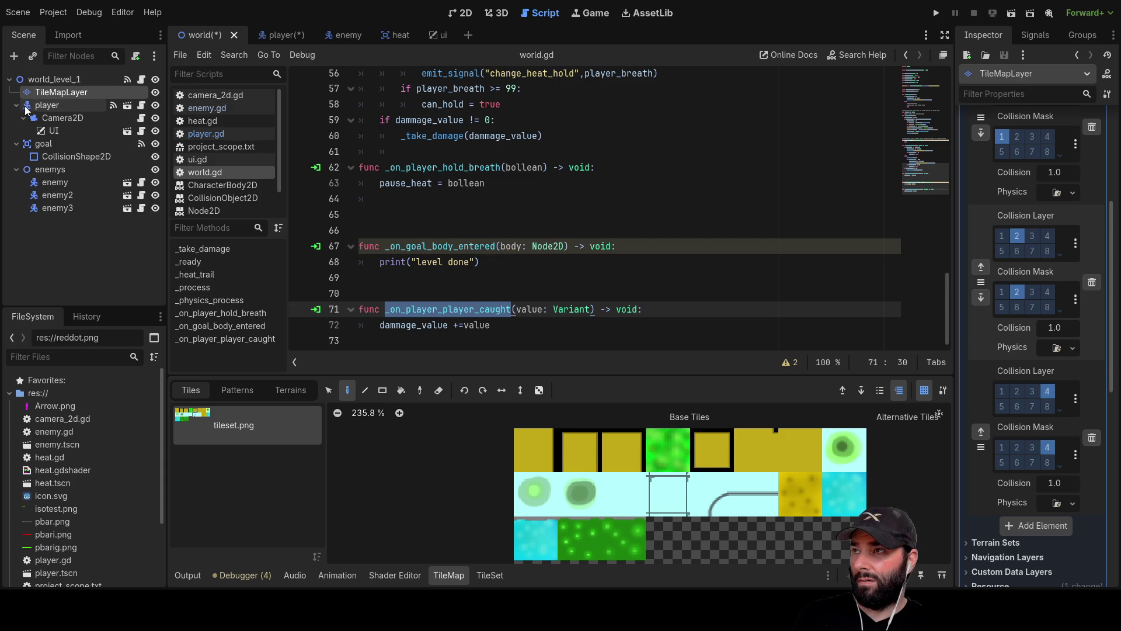
{"action": "left_click", "coordinate": [48, 106]}
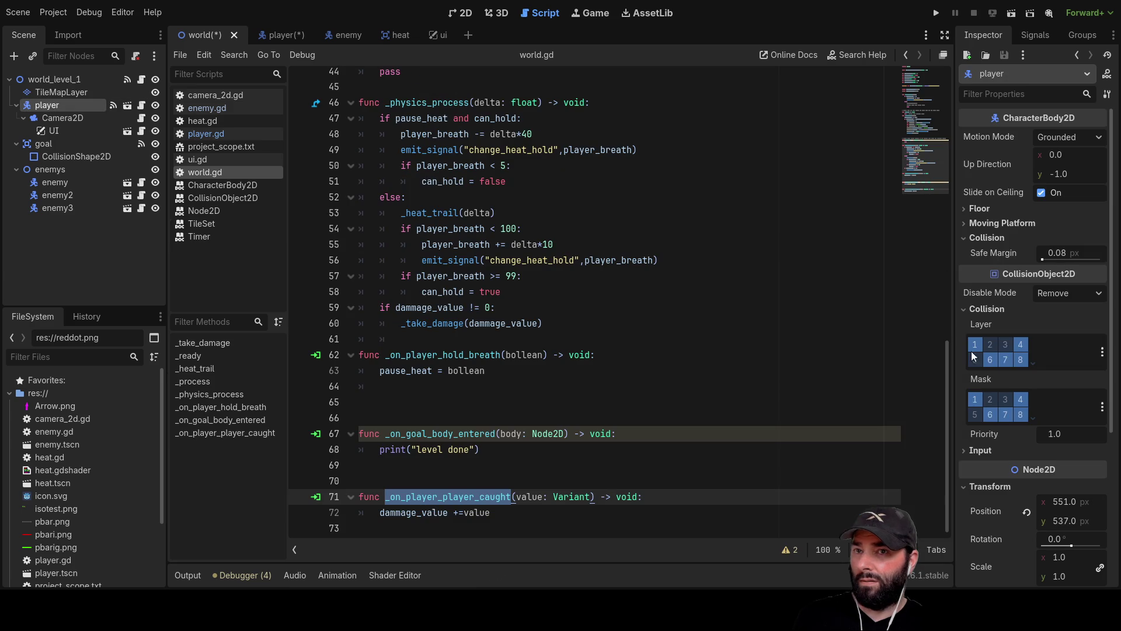
{"action": "left_click", "coordinate": [1022, 346]}
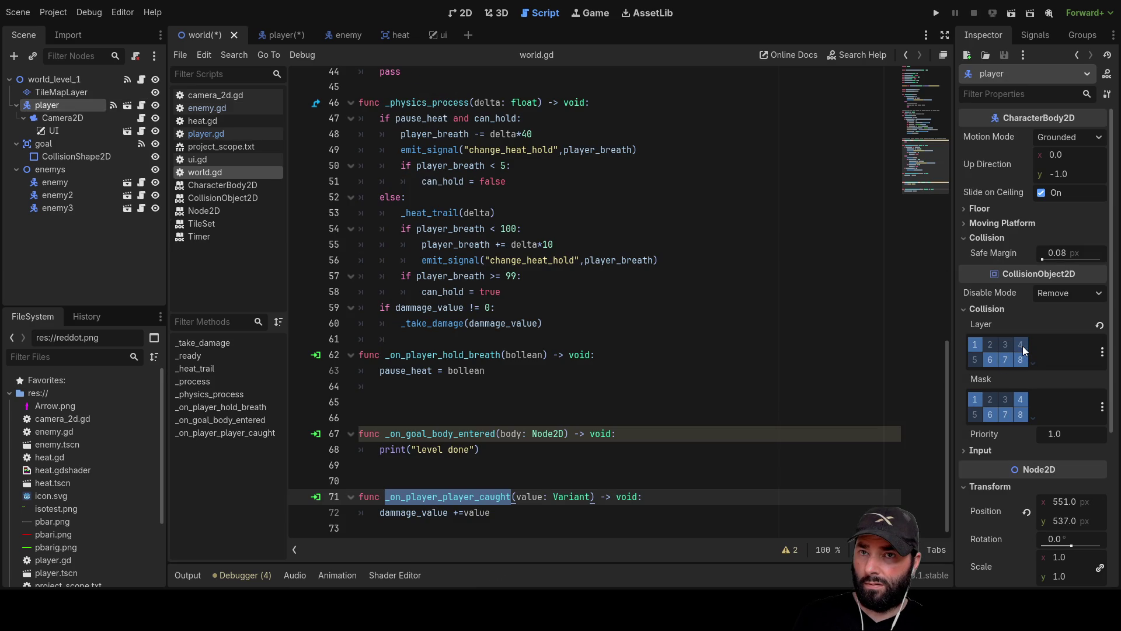
{"action": "left_click", "coordinate": [1021, 345]}
Save the player scene with Ctrl+S and return to the world scene
{"action": "left_click", "coordinate": [279, 36]}
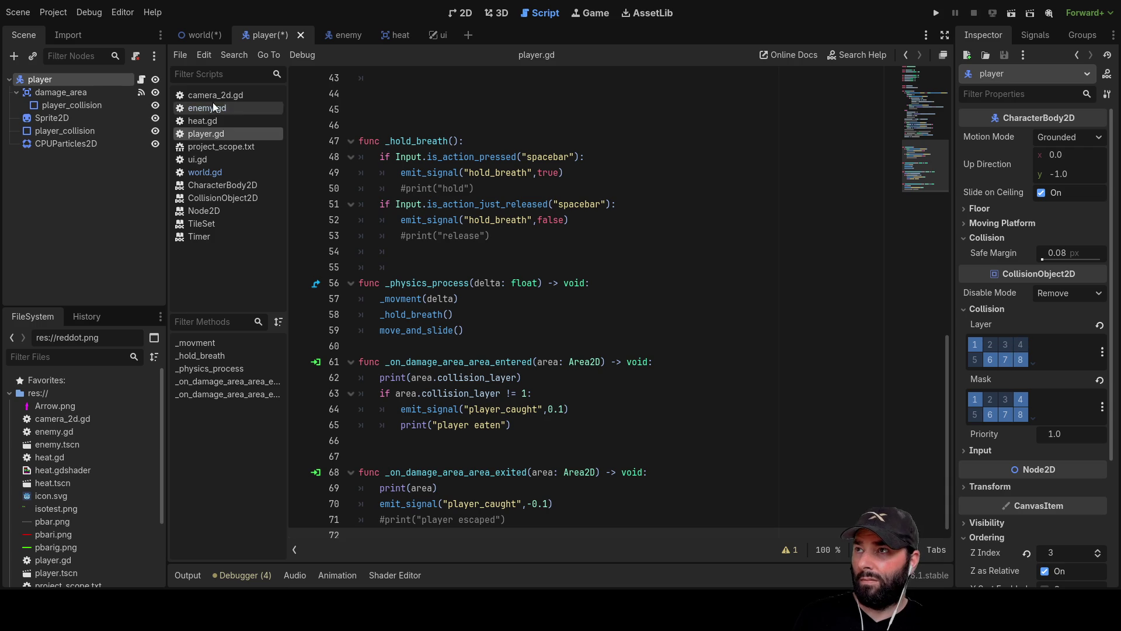
{"action": "left_click", "coordinate": [197, 41]}
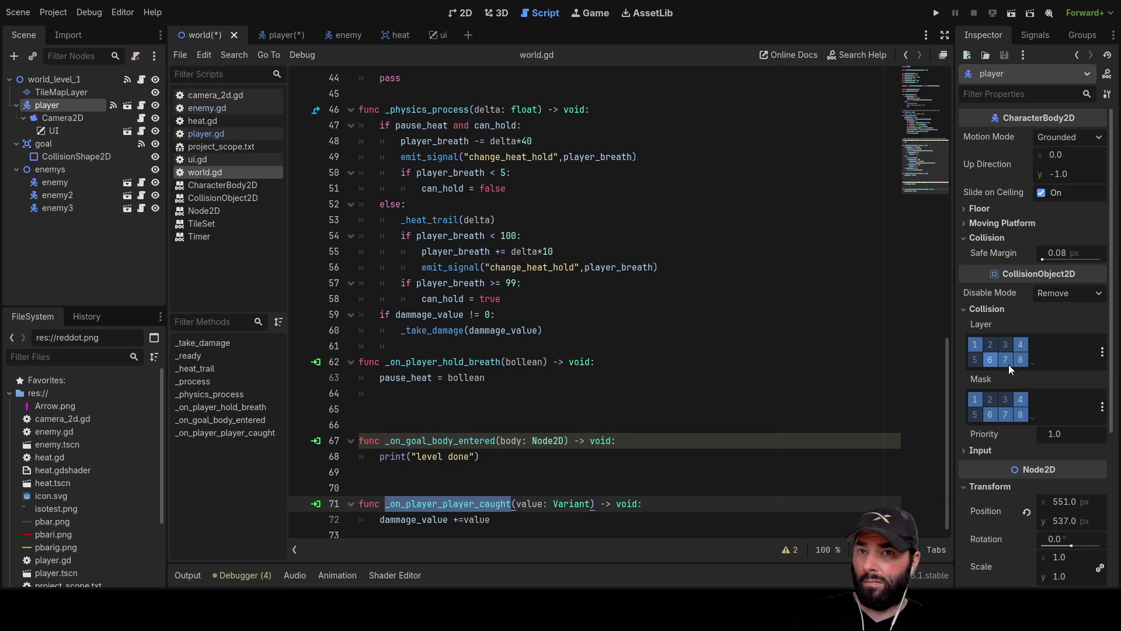
{"action": "left_click", "coordinate": [51, 121]}
{"action": "left_click", "coordinate": [53, 104]}
{"action": "left_click", "coordinate": [278, 38]}
{"action": "key", "text": "ctrl+s"}
{"action": "left_click", "coordinate": [205, 36]}
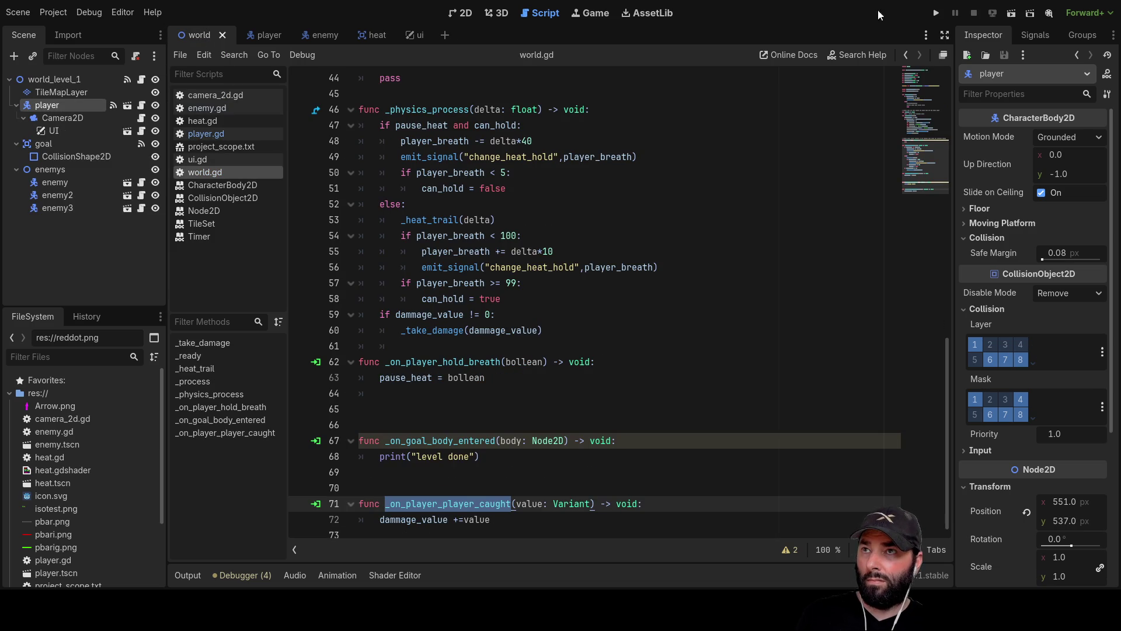
Run the game, drive the player around the dark grass and ice floor, then stop it
{"action": "left_click", "coordinate": [936, 12]}
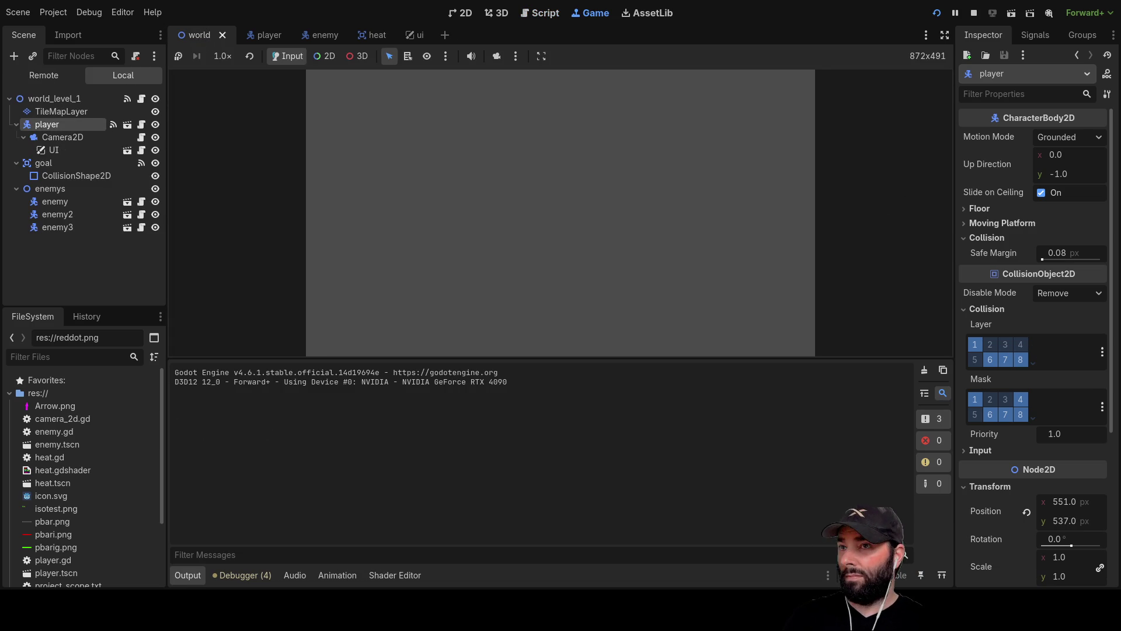
{"action": "key", "text": "Up"}
{"action": "key", "text": "Right"}
{"action": "key", "text": "Up"}
{"action": "key", "text": "Right"}
{"action": "key", "text": "Up"}
{"action": "key", "text": "Right"}
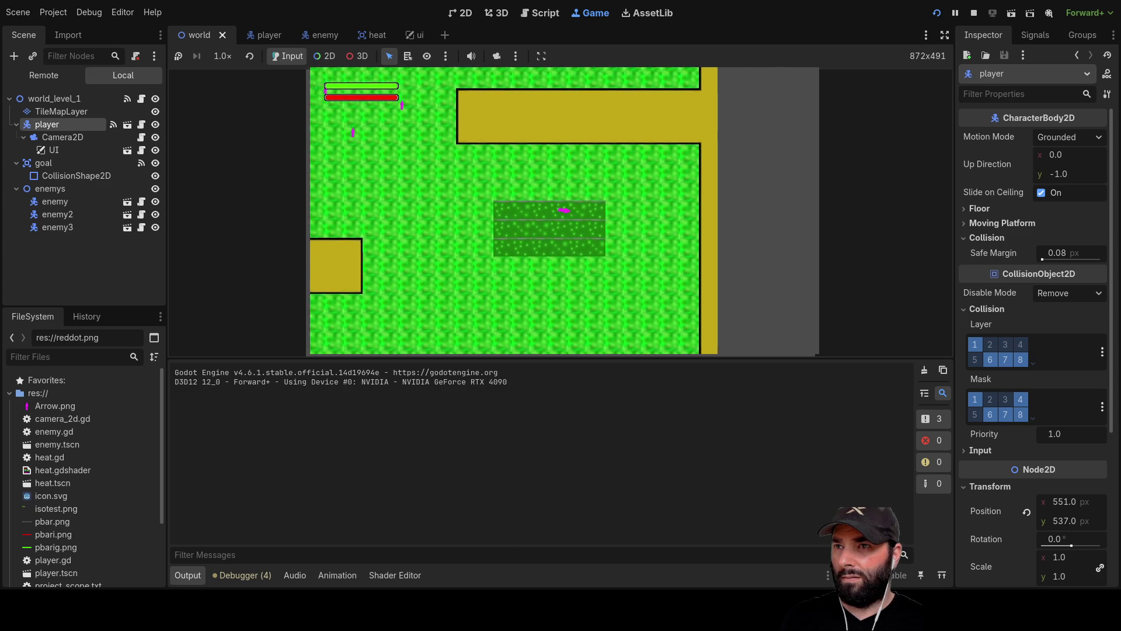
{"action": "key", "text": "Up"}
{"action": "key", "text": "Left"}
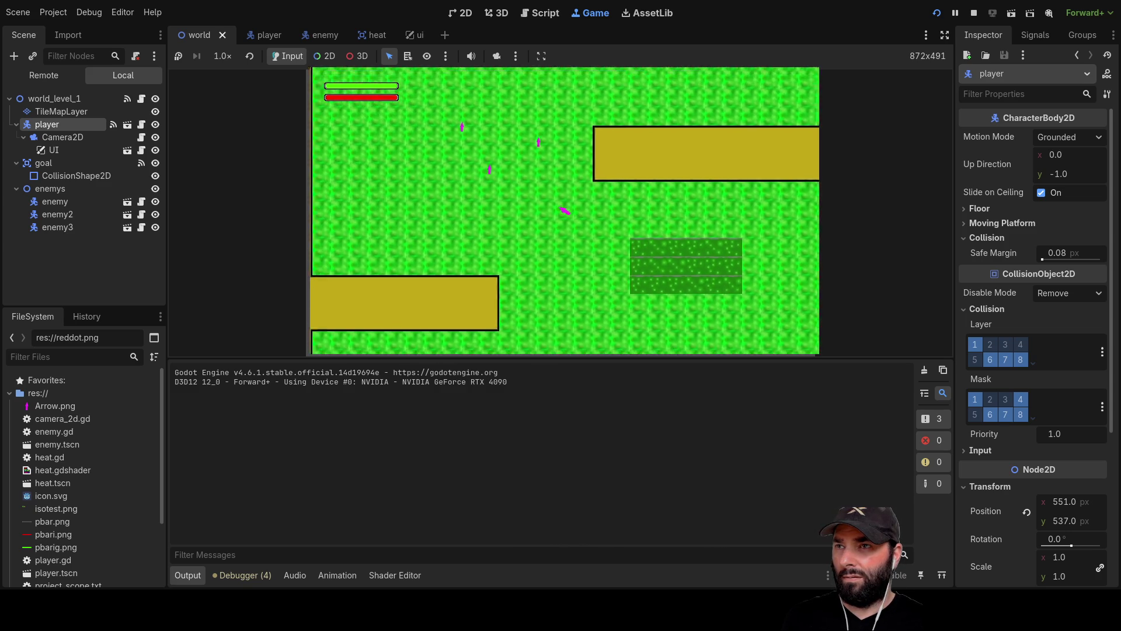
{"action": "key", "text": "Down"}
{"action": "key", "text": "Right"}
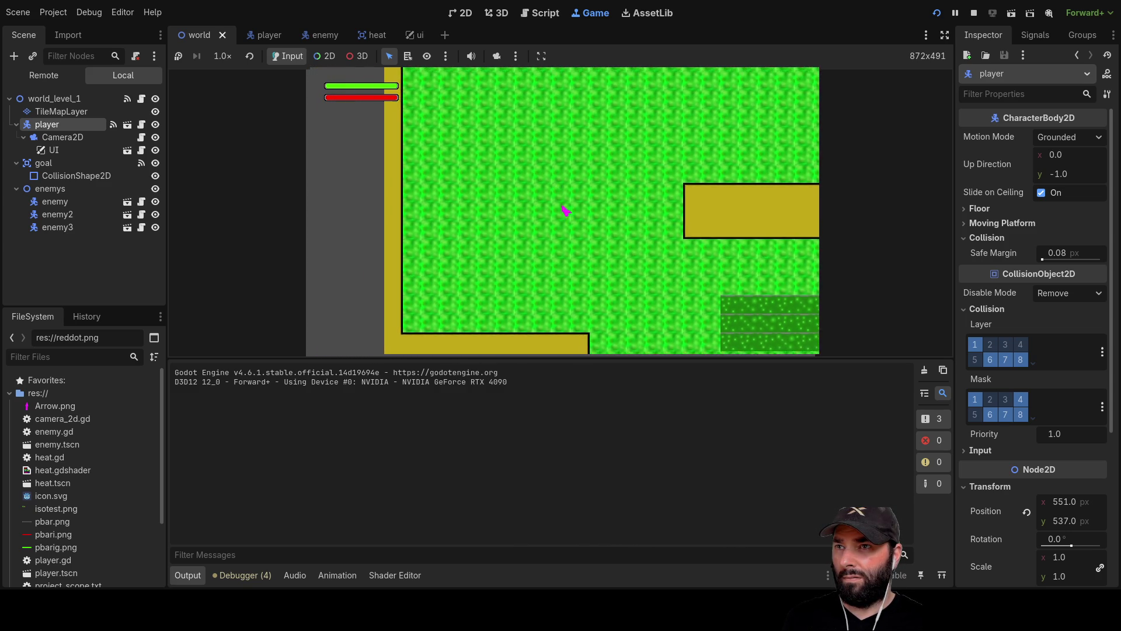
{"action": "key", "text": "Down"}
{"action": "key", "text": "Right"}
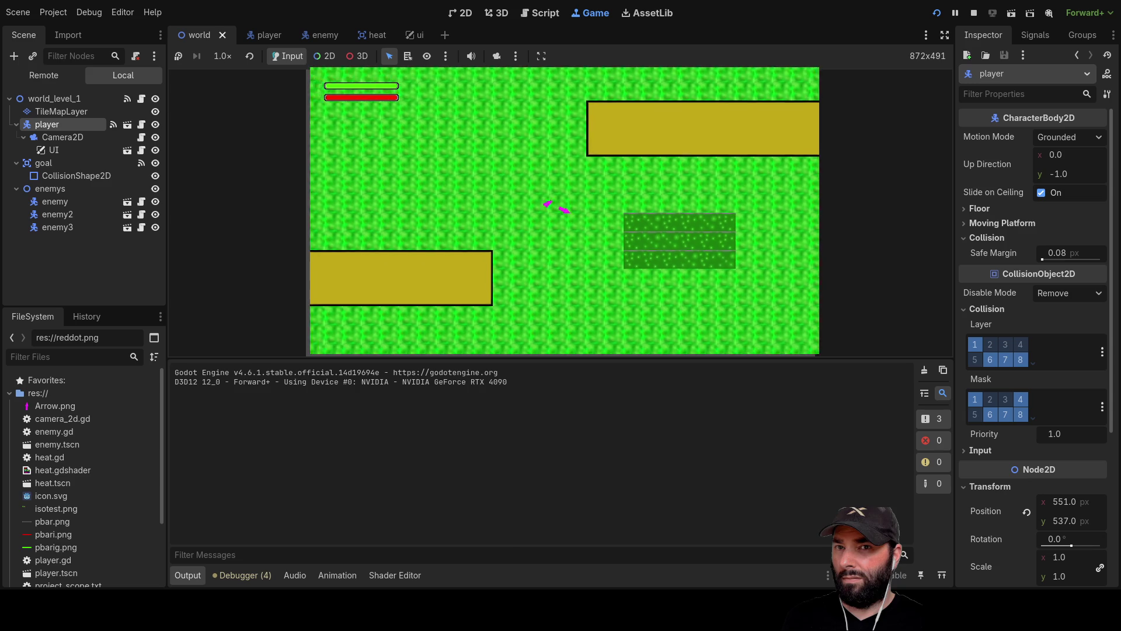
{"action": "key", "text": "Down"}
{"action": "key", "text": "Left"}
{"action": "key", "text": "Up"}
{"action": "key", "text": "Up"}
{"action": "key", "text": "Left"}
{"action": "key", "text": "Down"}
{"action": "key", "text": "Right"}
{"action": "key", "text": "Up"}
{"action": "key", "text": "Left"}
{"action": "key", "text": "Down"}
{"action": "key", "text": "Right"}
{"action": "key", "text": "Left"}
{"action": "key", "text": "Up"}
{"action": "key", "text": "Left"}
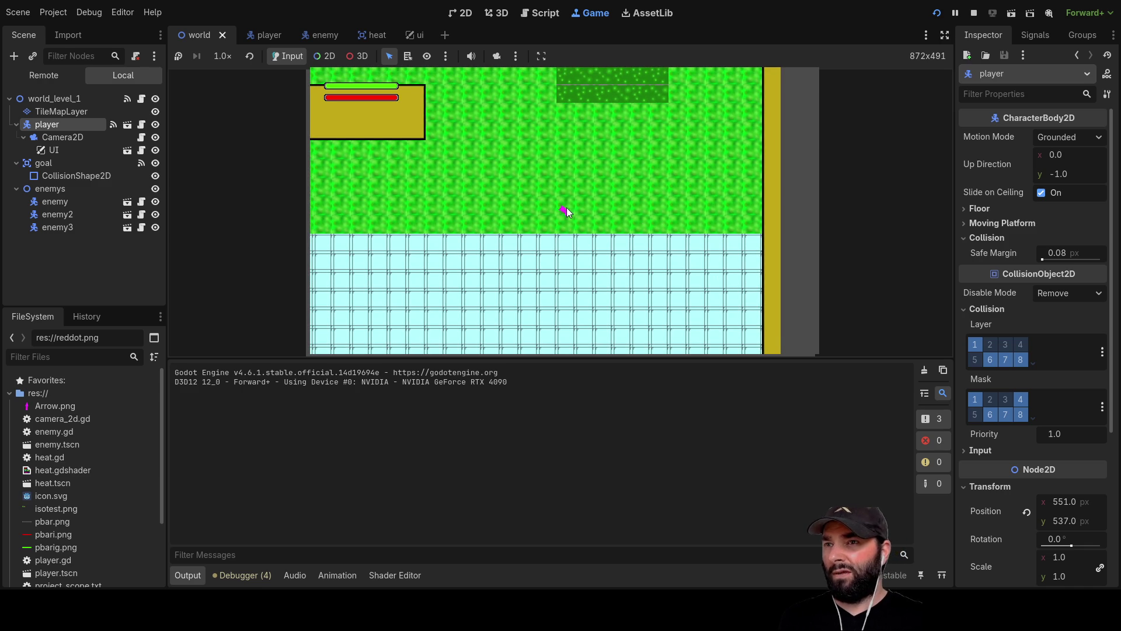
{"action": "key", "text": "F8"}
{"action": "scroll", "coordinate": [572, 239], "scroll_direction": "down", "scroll_amount": 1}
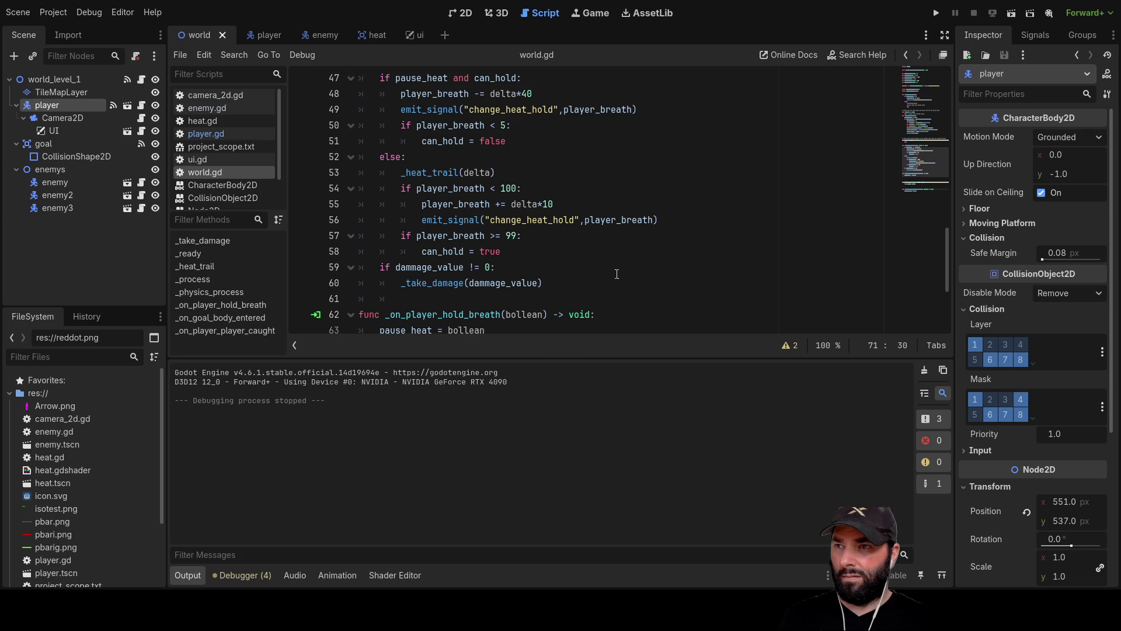
Review world.gd's player_caught handler and player.gd's damage_area handlers, then open enemy.tscn
{"action": "scroll", "coordinate": [654, 297], "scroll_direction": "down", "scroll_amount": 3}
{"action": "left_click", "coordinate": [504, 313]}
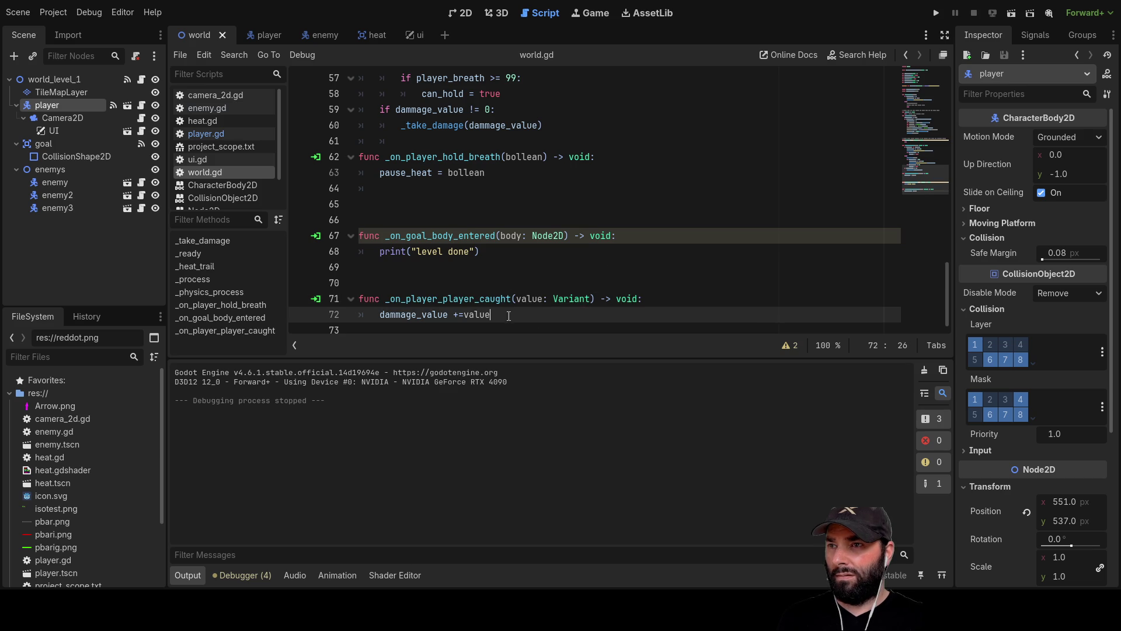
{"action": "left_click", "coordinate": [251, 134]}
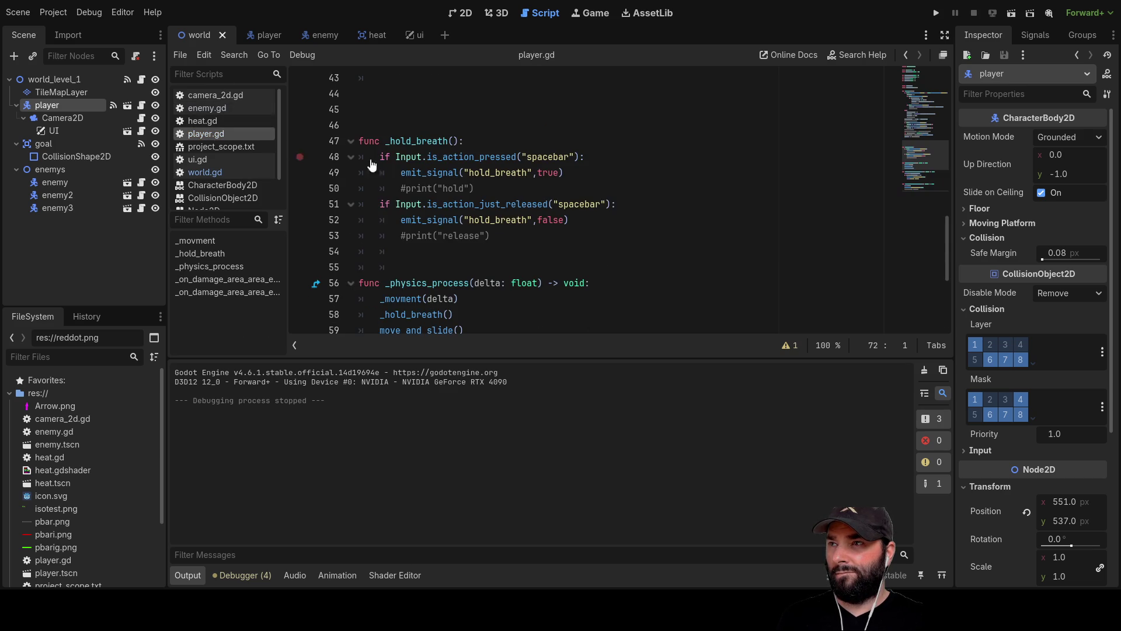
{"action": "scroll", "coordinate": [553, 207], "scroll_direction": "down", "scroll_amount": 4}
{"action": "scroll", "coordinate": [525, 198], "scroll_direction": "up", "scroll_amount": 9}
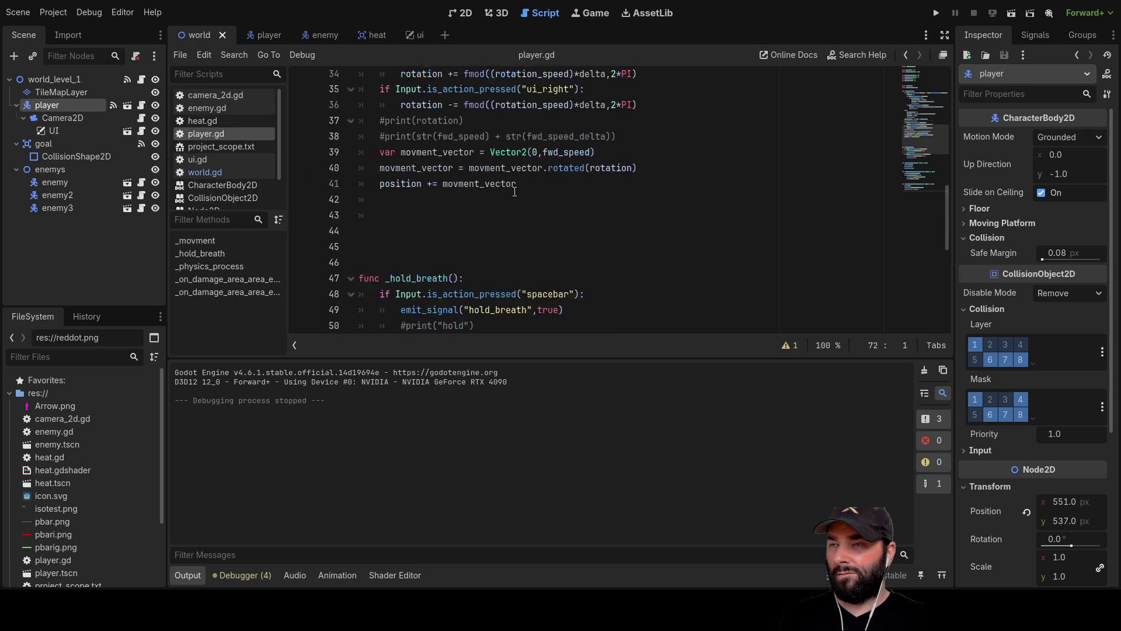
{"action": "scroll", "coordinate": [514, 191], "scroll_direction": "down", "scroll_amount": 10}
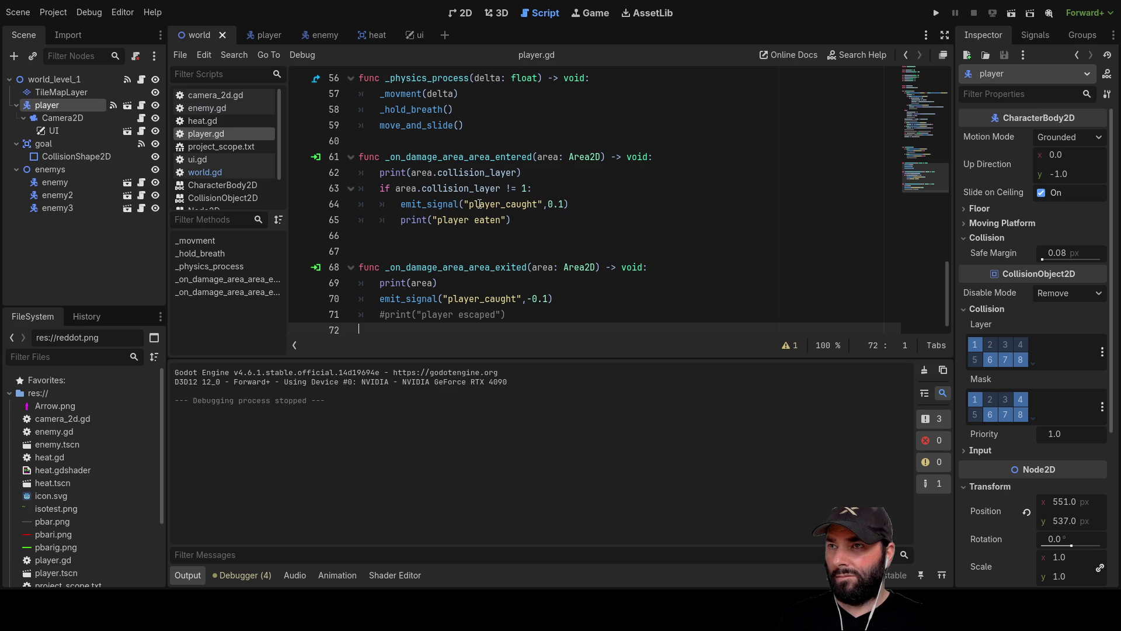
{"action": "double_click", "coordinate": [55, 181]}
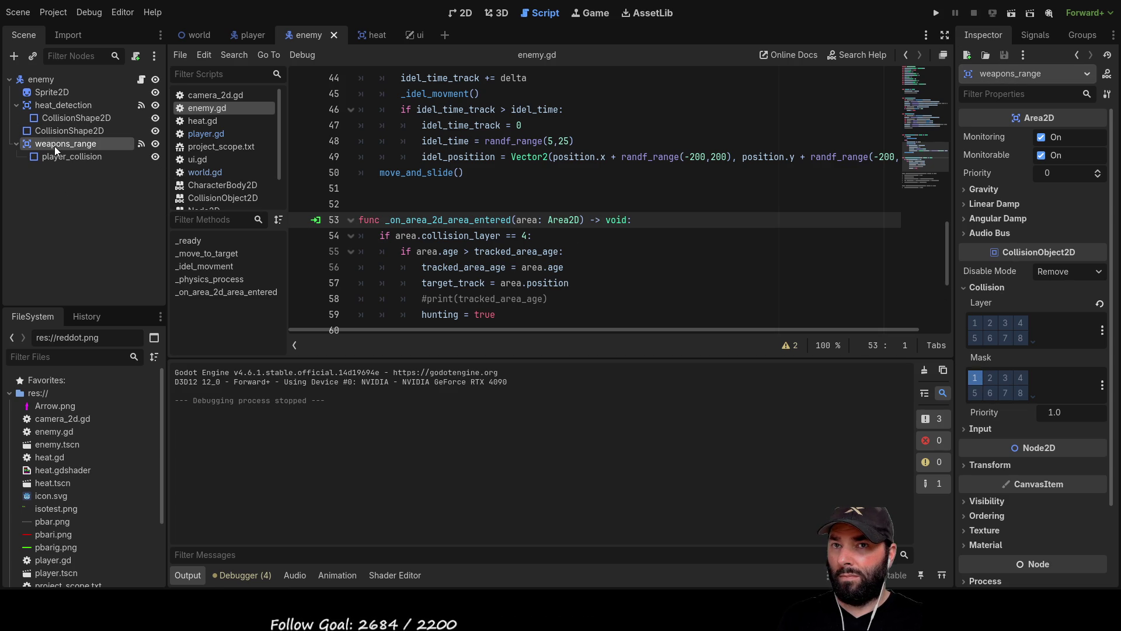
Compare the enemy areas' masks, then enable layers 2 and 3 on the enemy body's mask
{"action": "left_click", "coordinate": [68, 107]}
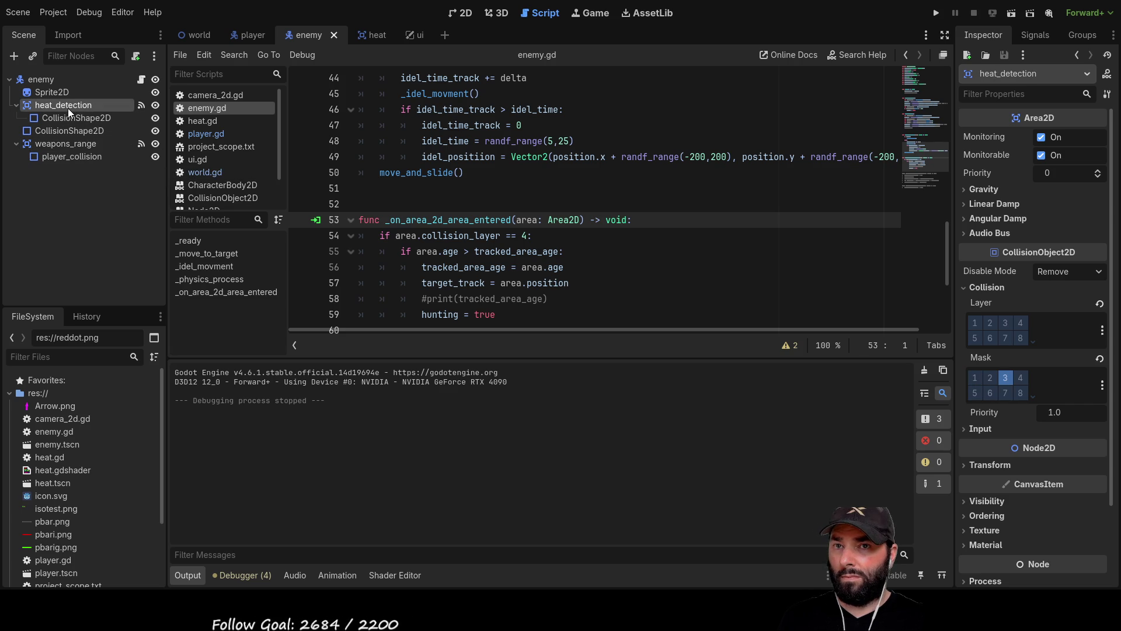
{"action": "left_click", "coordinate": [46, 79]}
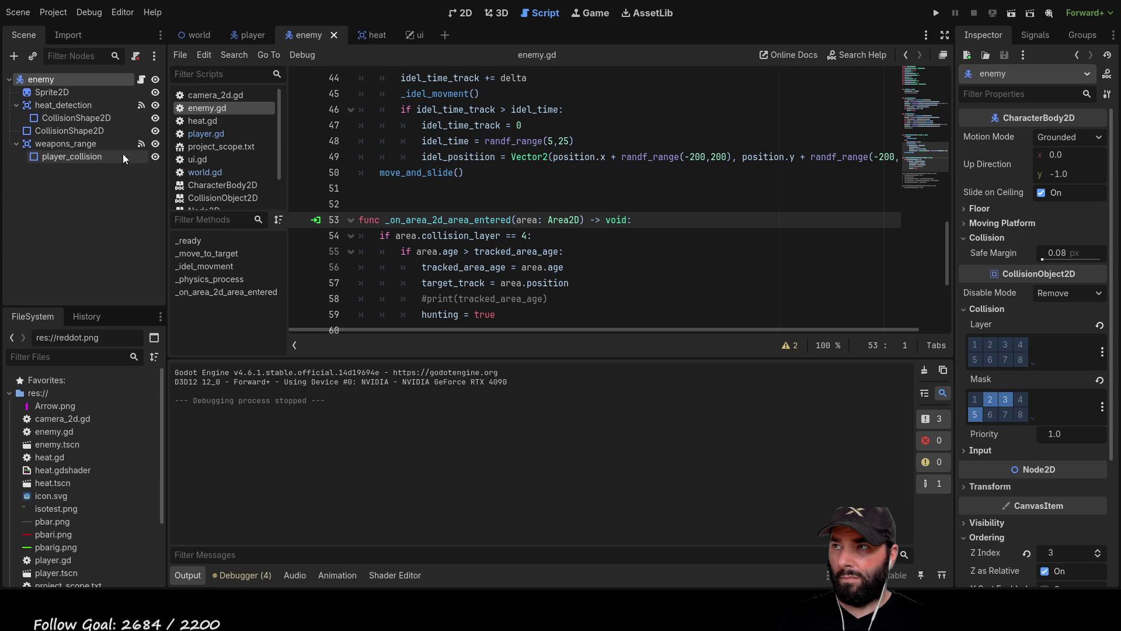
{"action": "left_click", "coordinate": [58, 142]}
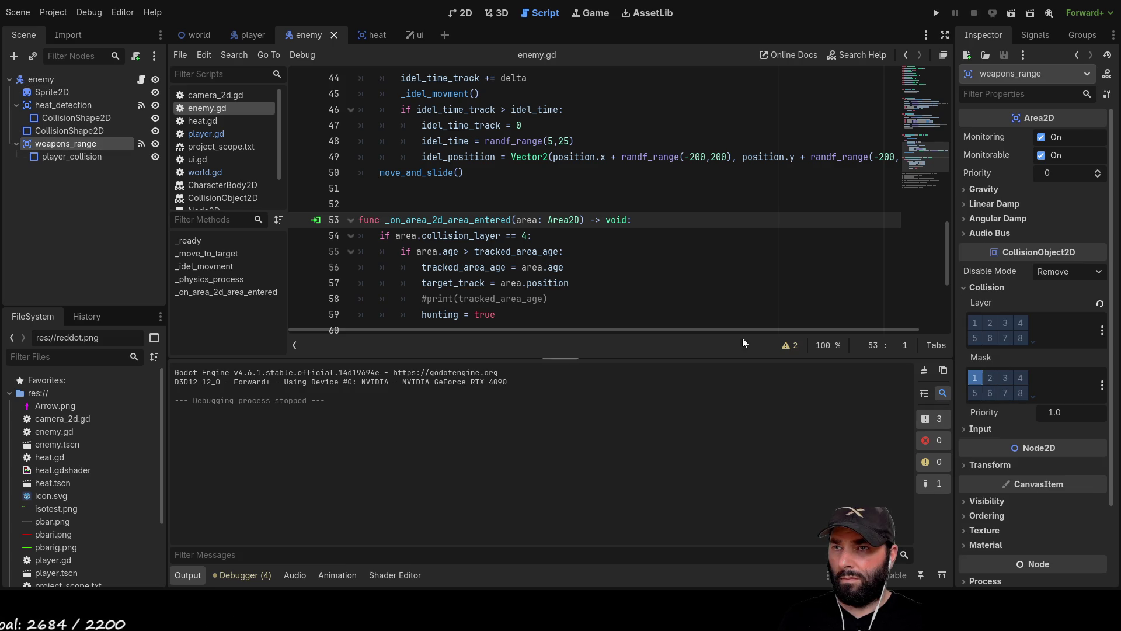
{"action": "left_click", "coordinate": [57, 106]}
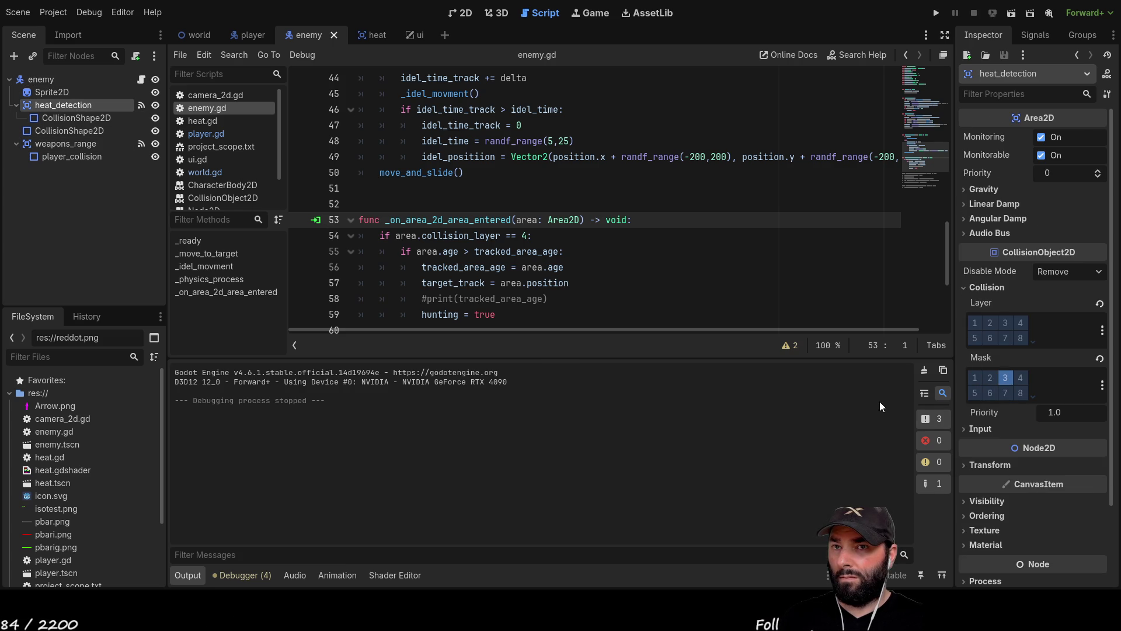
{"action": "left_click", "coordinate": [55, 80]}
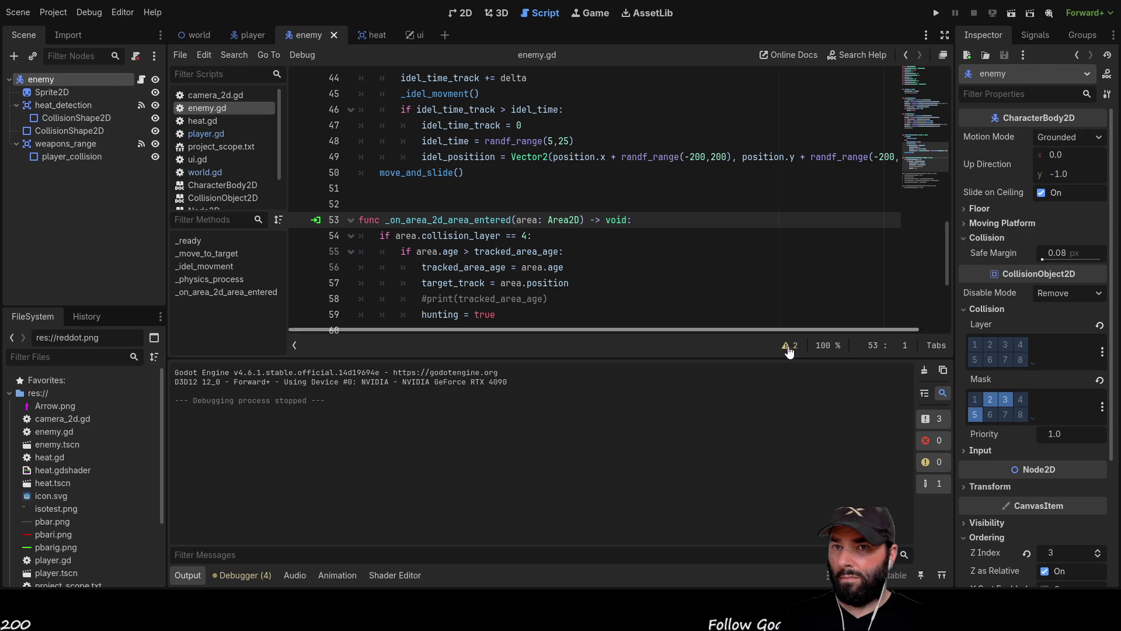
{"action": "left_click", "coordinate": [990, 398]}
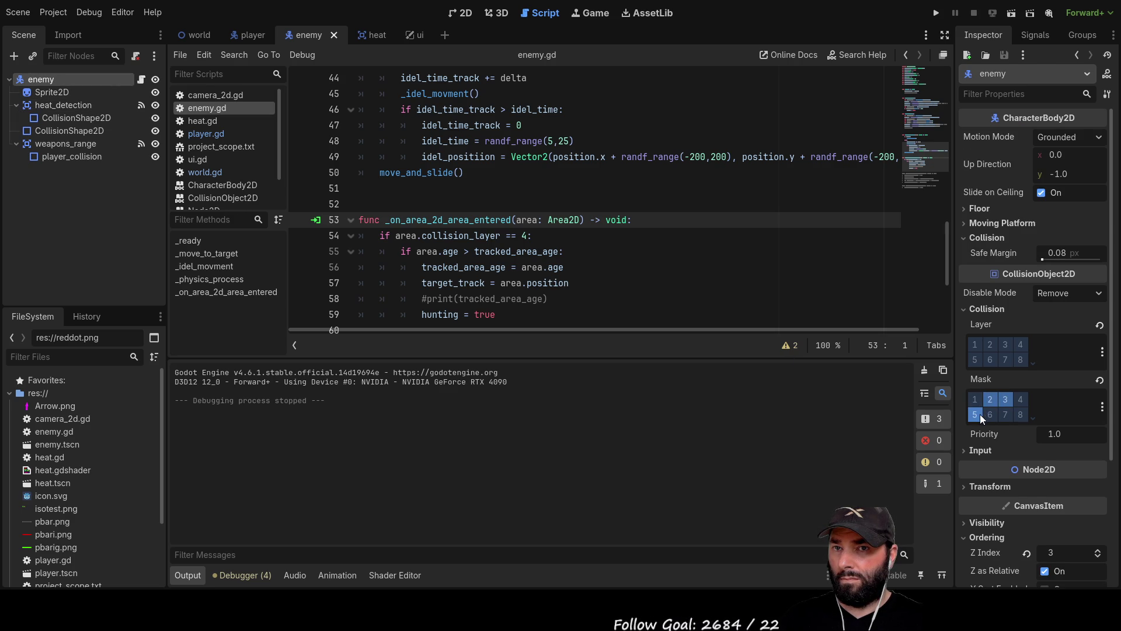
{"action": "left_click", "coordinate": [1005, 399]}
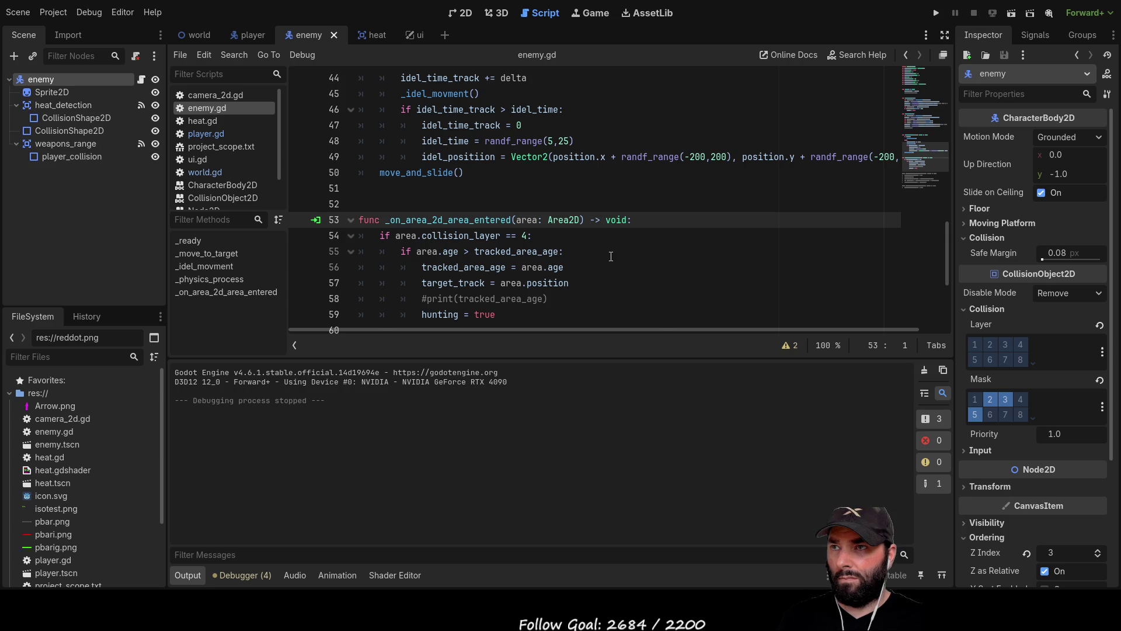
Scroll through enemy.gd's area-entered handler and show the enemy root's signal list
{"action": "scroll", "coordinate": [604, 261], "scroll_direction": "down", "scroll_amount": 4}
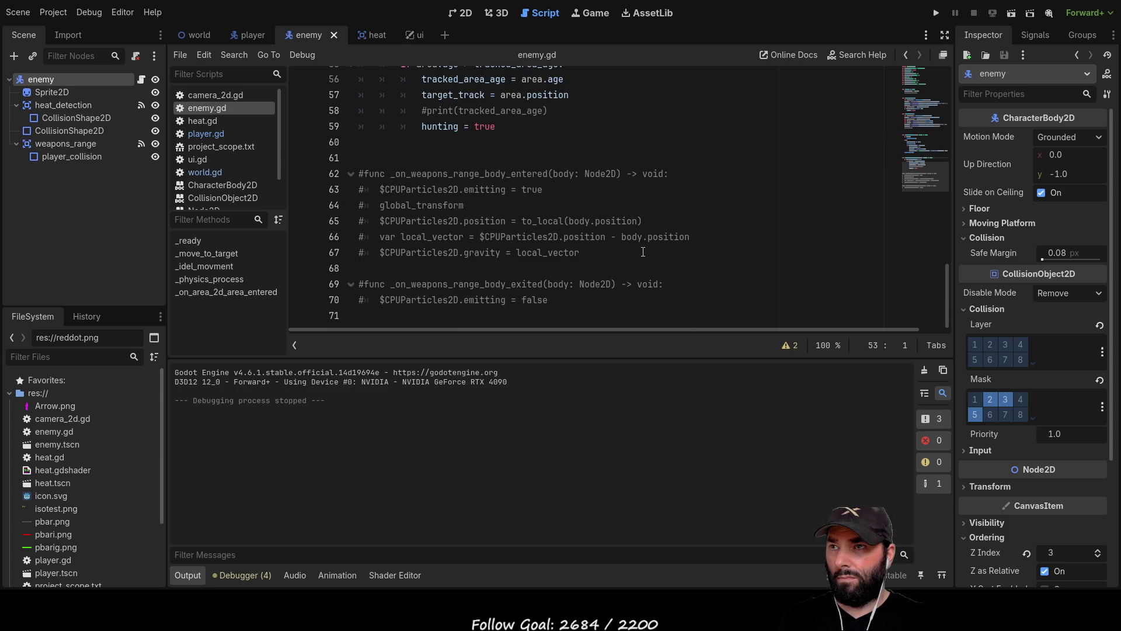
{"action": "left_click", "coordinate": [196, 110]}
{"action": "scroll", "coordinate": [582, 258], "scroll_direction": "down", "scroll_amount": 2}
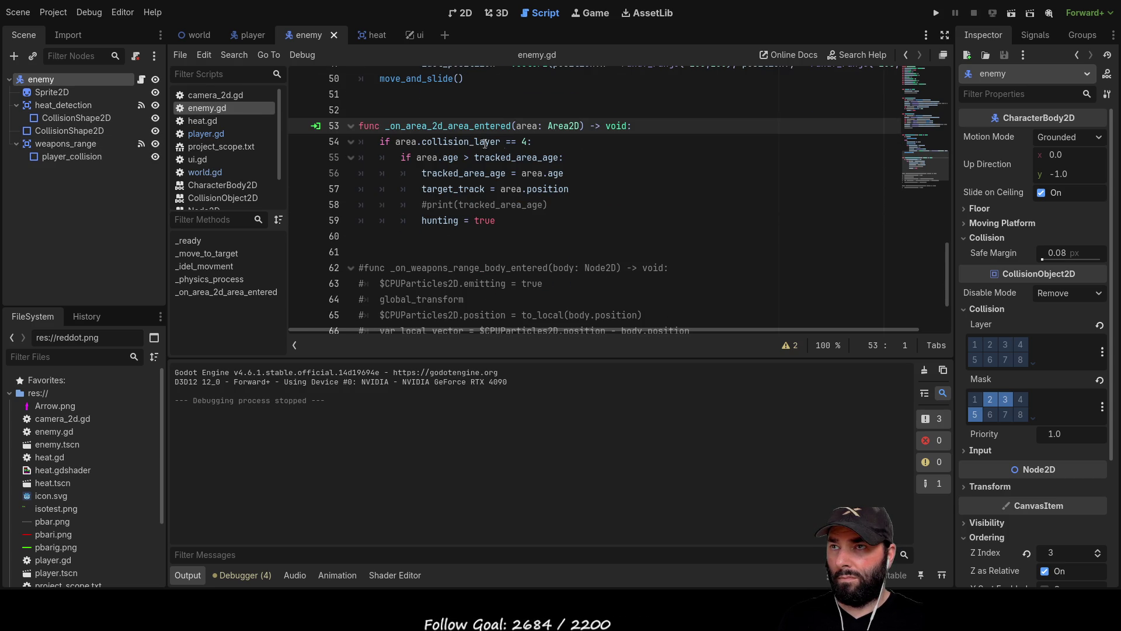
{"action": "scroll", "coordinate": [501, 171], "scroll_direction": "up", "scroll_amount": 4}
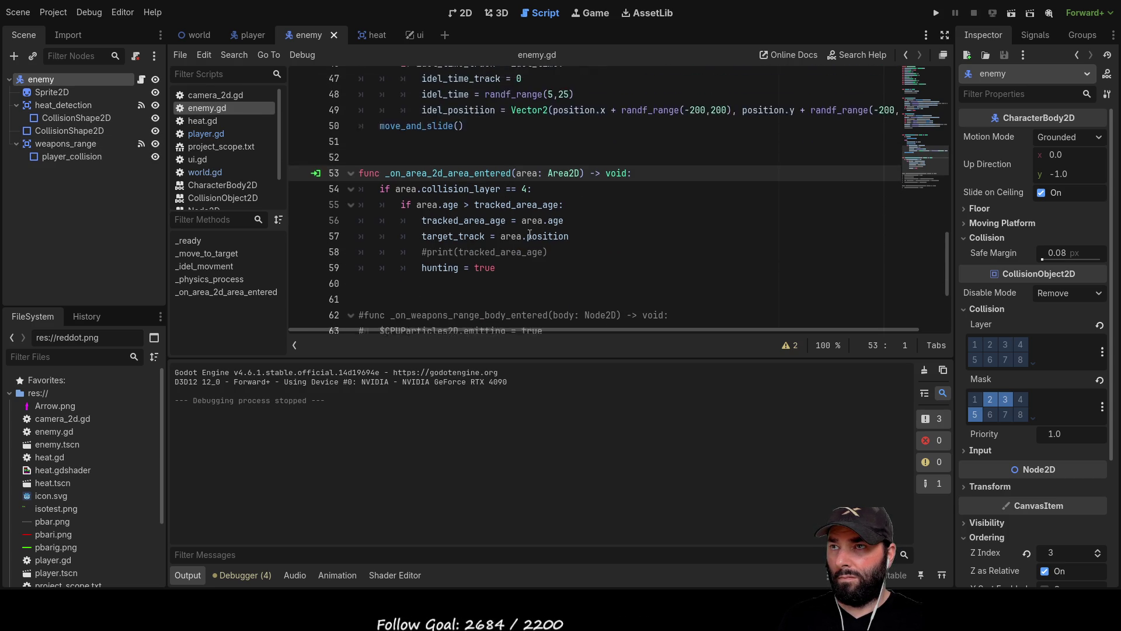
{"action": "scroll", "coordinate": [532, 277], "scroll_direction": "up", "scroll_amount": 12}
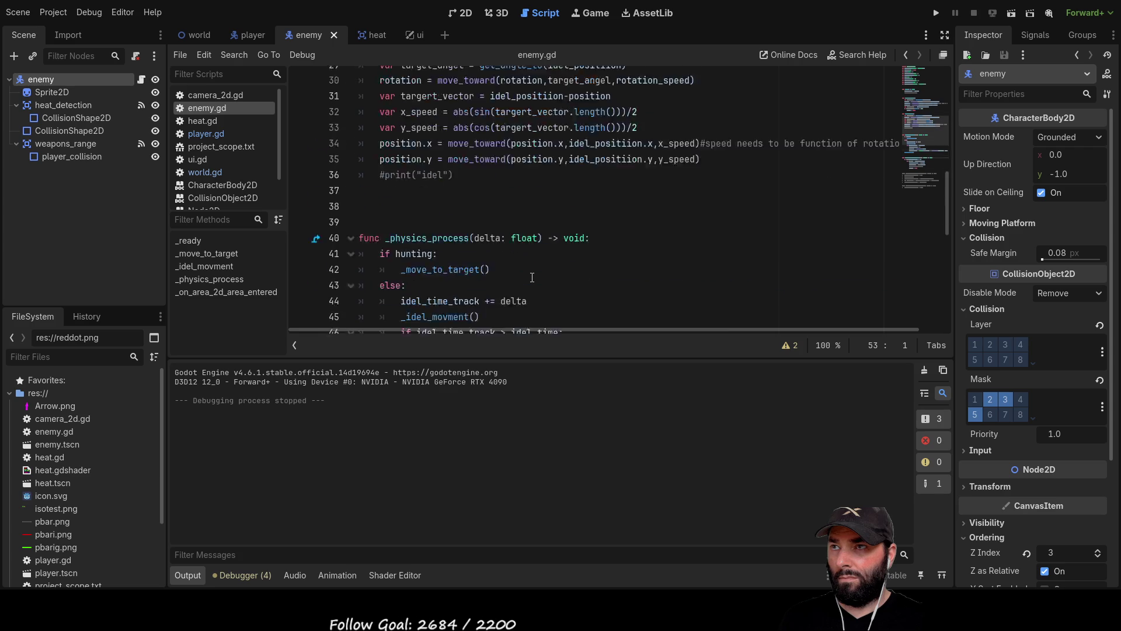
{"action": "scroll", "coordinate": [532, 277], "scroll_direction": "up", "scroll_amount": 1}
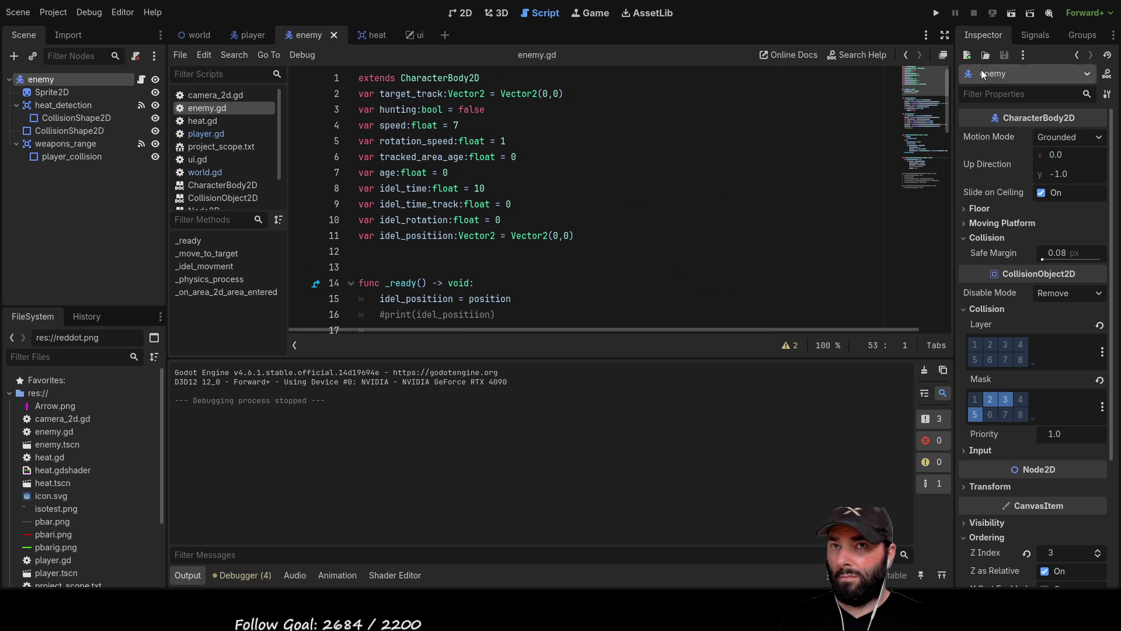
{"action": "left_click", "coordinate": [1045, 35]}
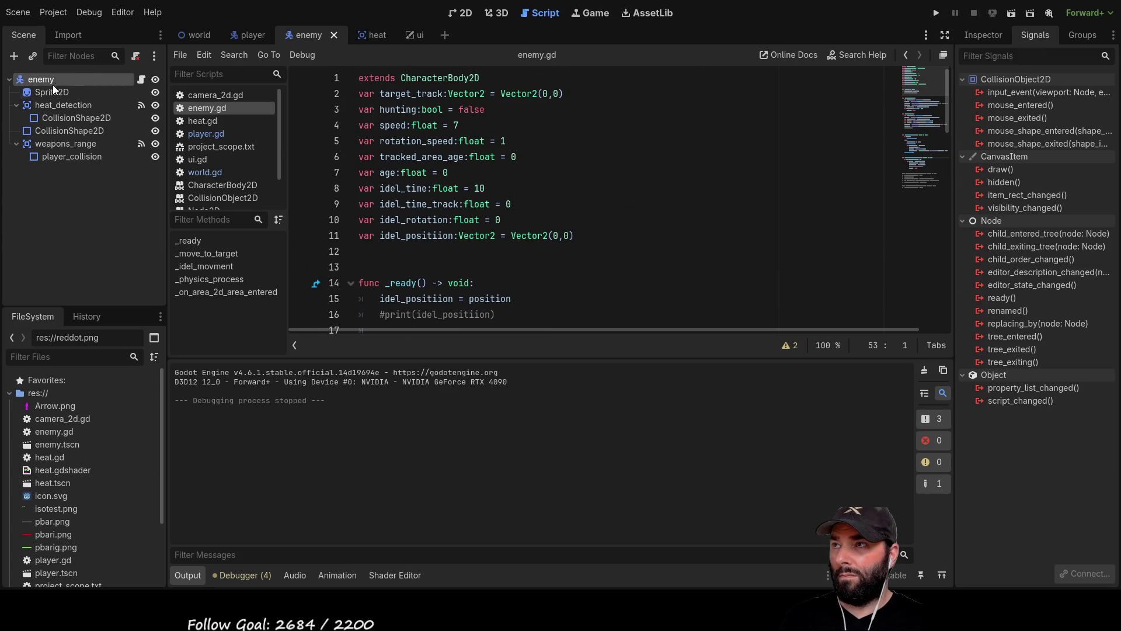
Check heat_detection's and weapons_range's signals and jump to the body_entered handler code
{"action": "left_click", "coordinate": [54, 108]}
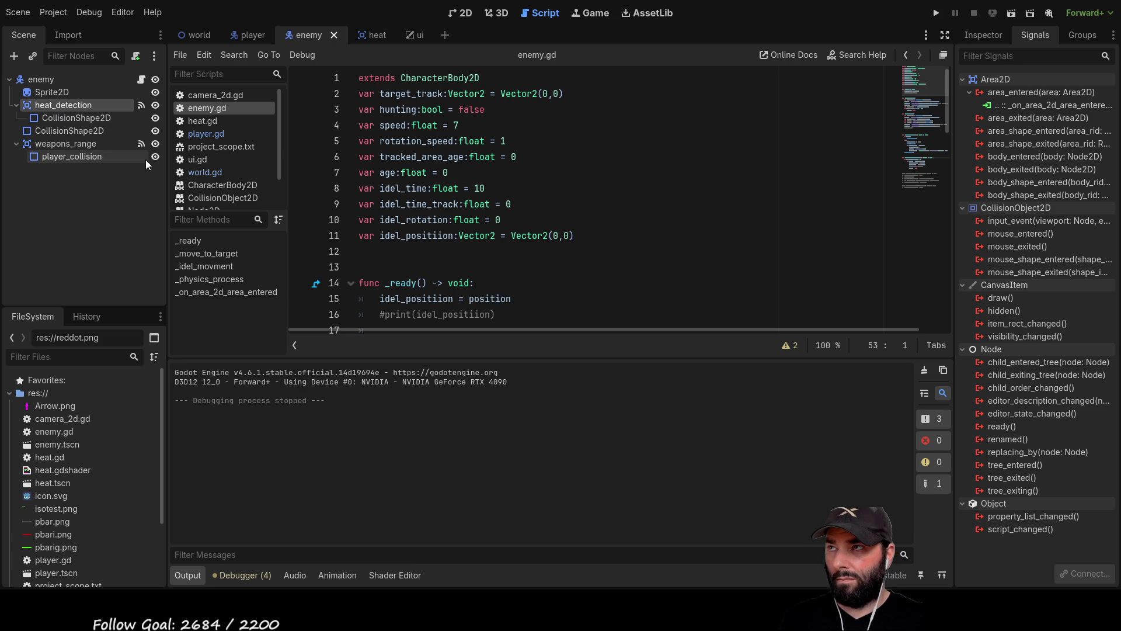
{"action": "left_click", "coordinate": [50, 142]}
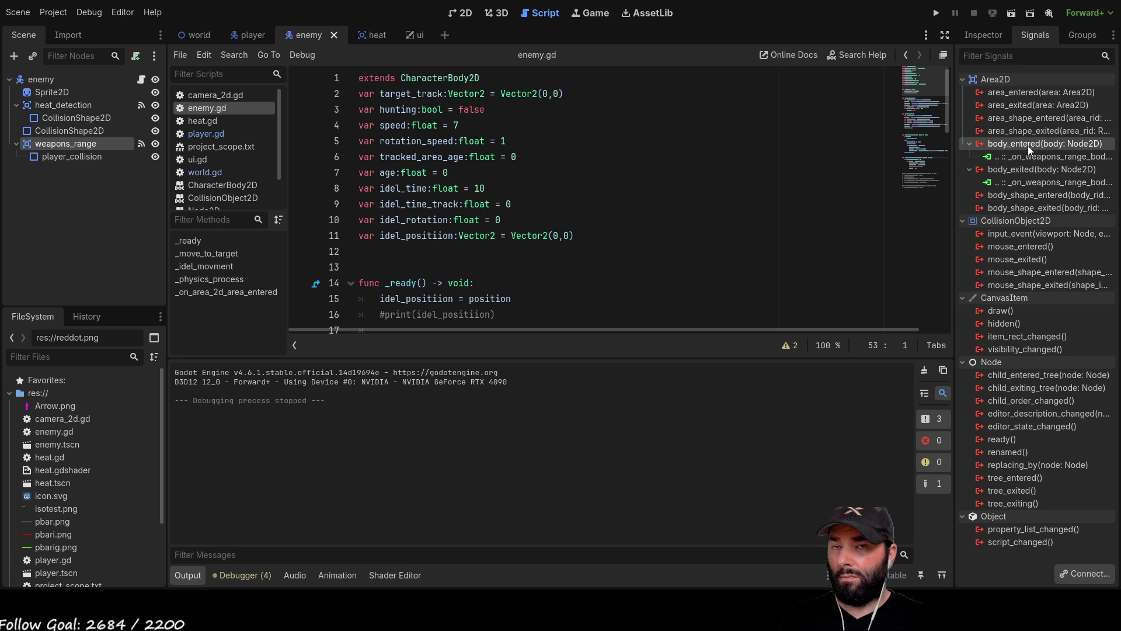
{"action": "scroll", "coordinate": [949, 185], "scroll_direction": "down", "scroll_amount": 4}
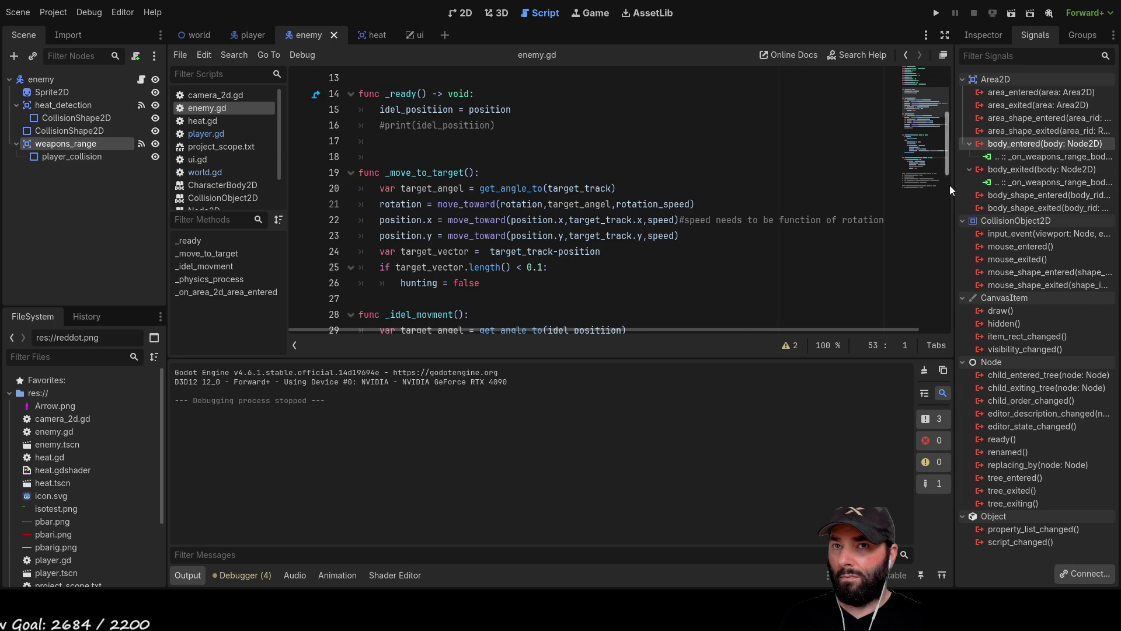
{"action": "double_click", "coordinate": [1023, 153]}
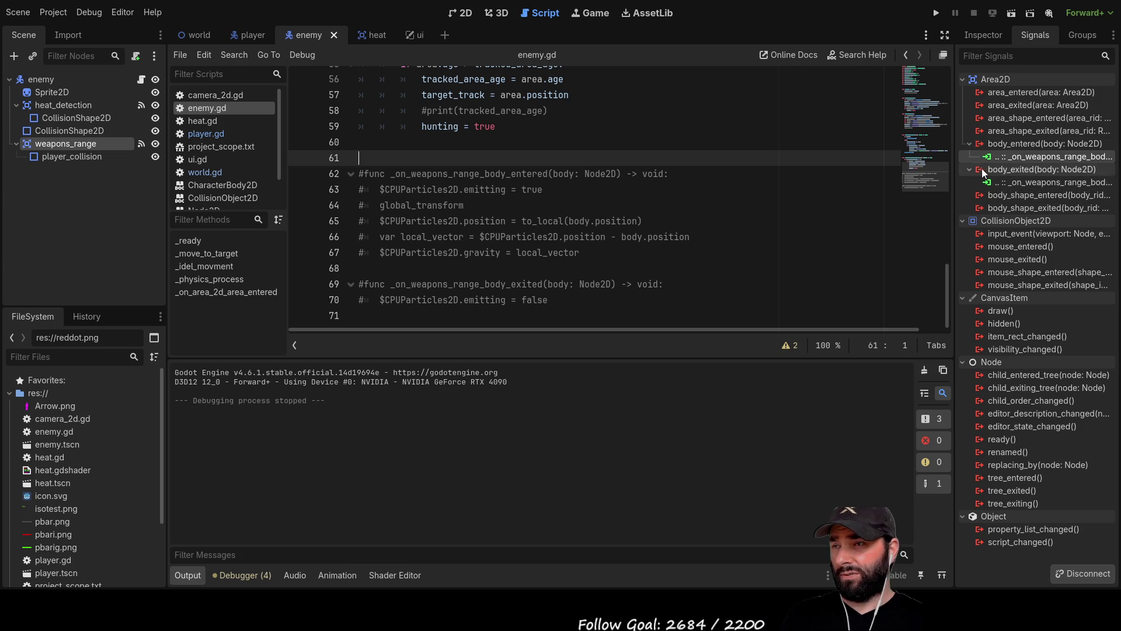
Open player.gd and select the _on_damage_area_area_entered function name
{"action": "scroll", "coordinate": [584, 153], "scroll_direction": "up", "scroll_amount": 2}
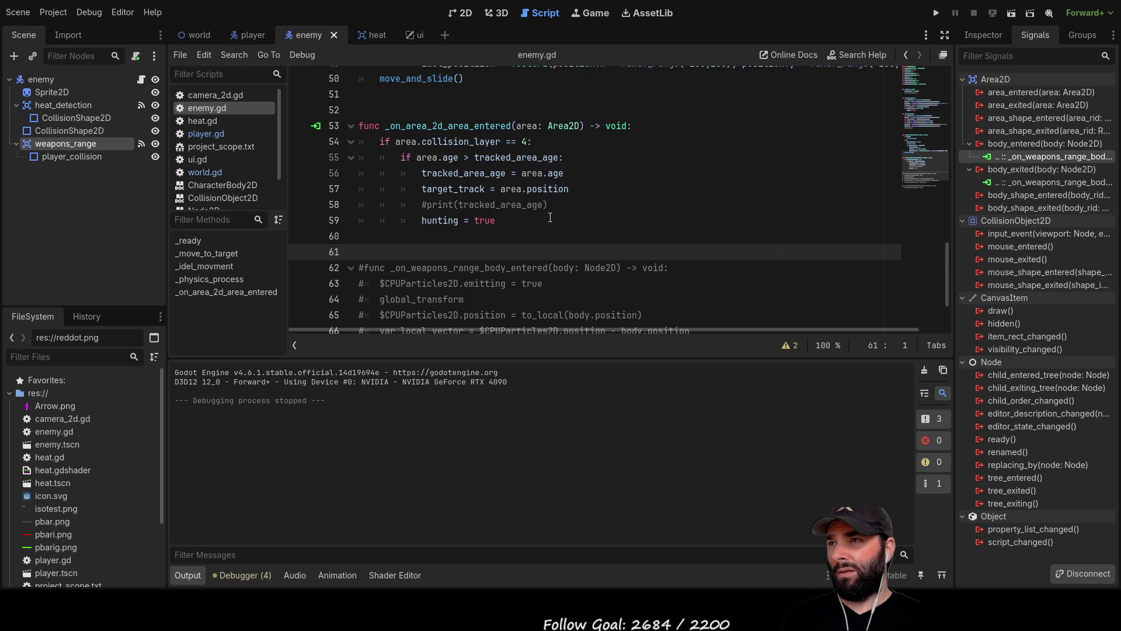
{"action": "left_click", "coordinate": [226, 136]}
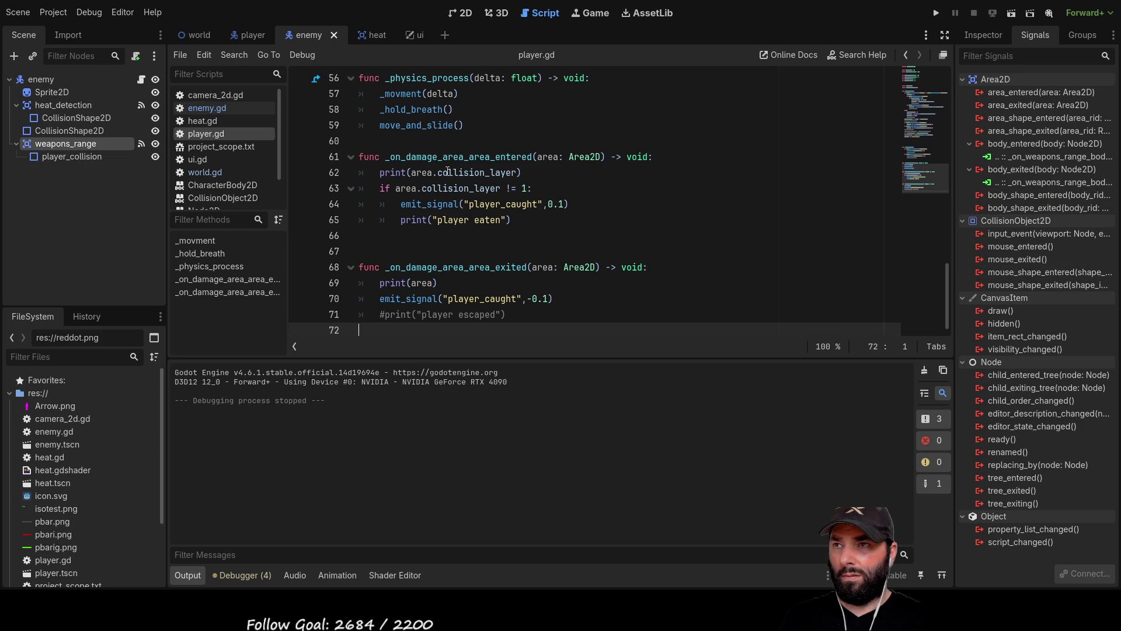
{"action": "double_click", "coordinate": [459, 157]}
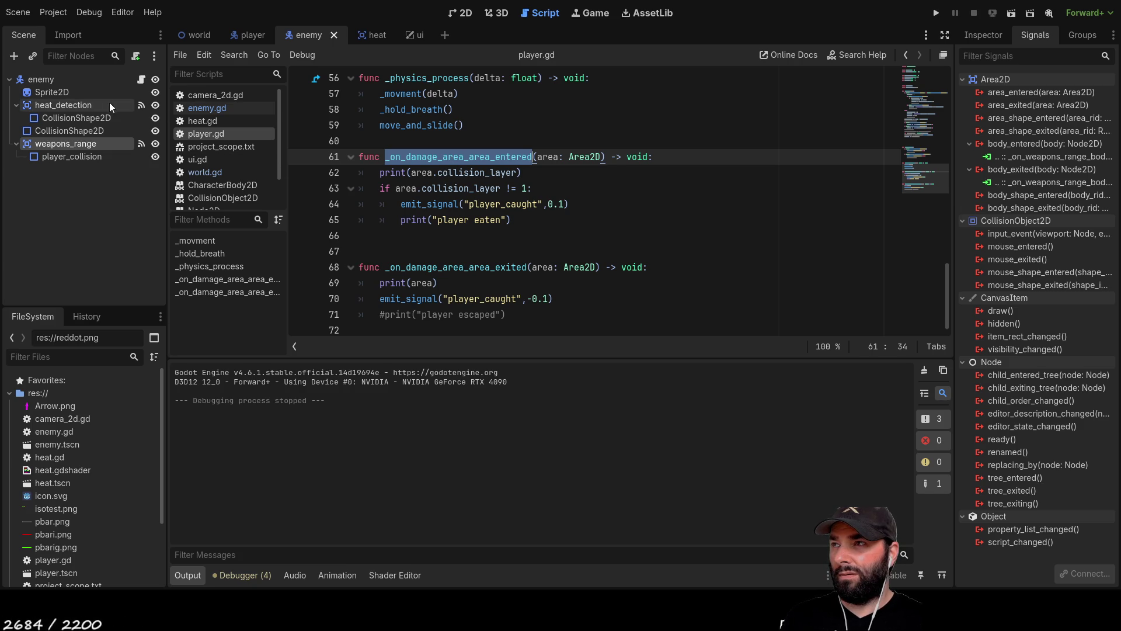
In the player scene, check damage_area's signal connections, then show the player body's collision layer and mask
{"action": "left_click", "coordinate": [257, 36]}
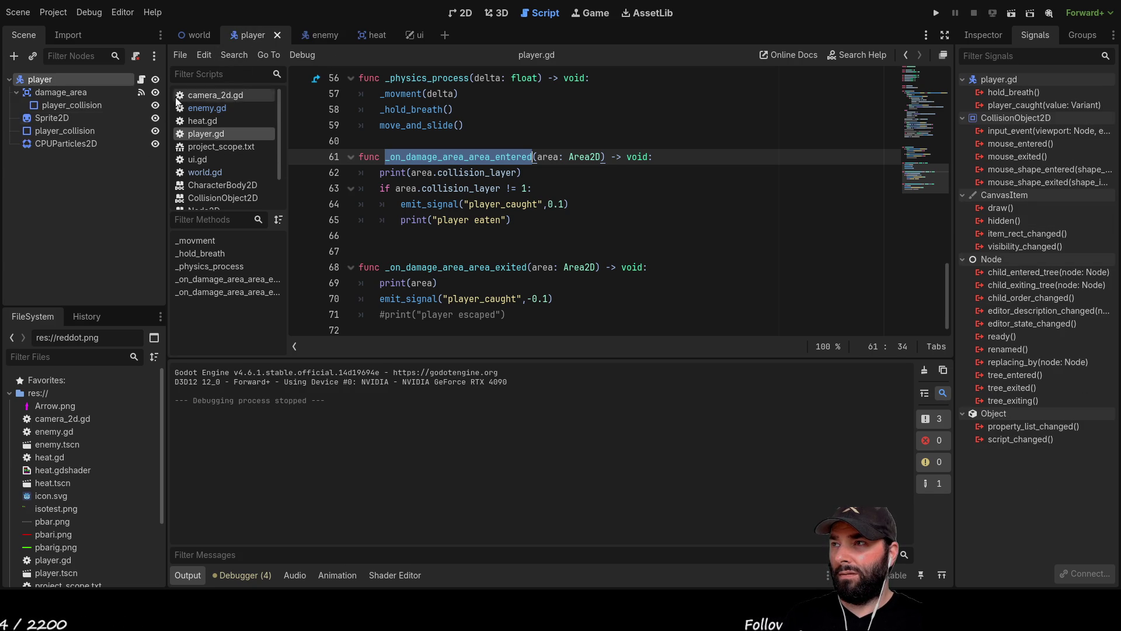
{"action": "left_click", "coordinate": [58, 93]}
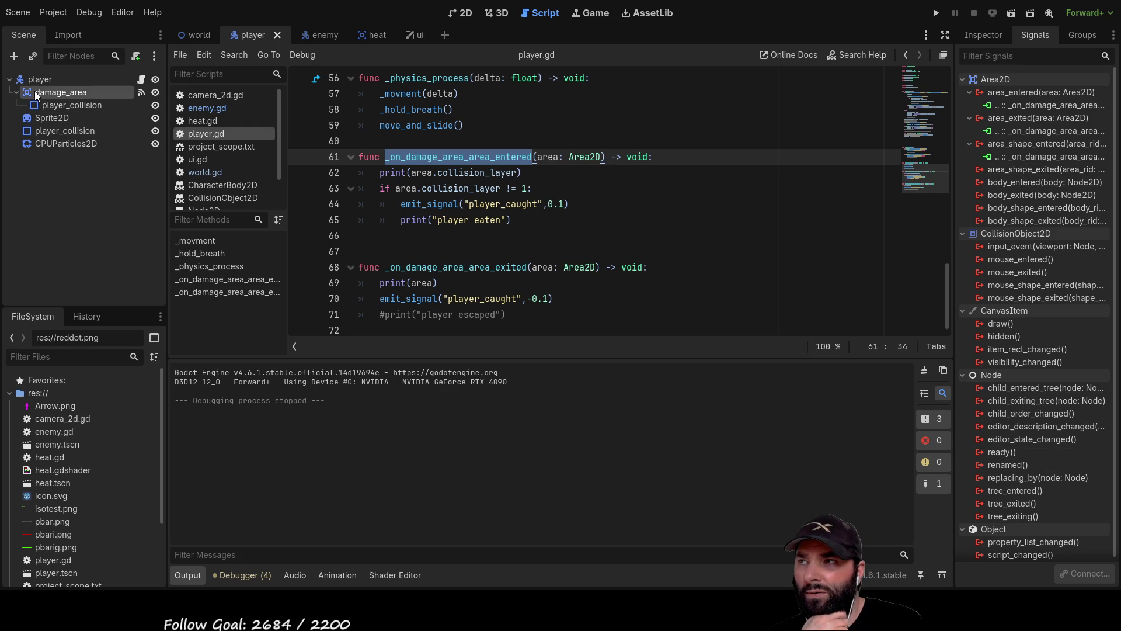
{"action": "double_click", "coordinate": [472, 173]}
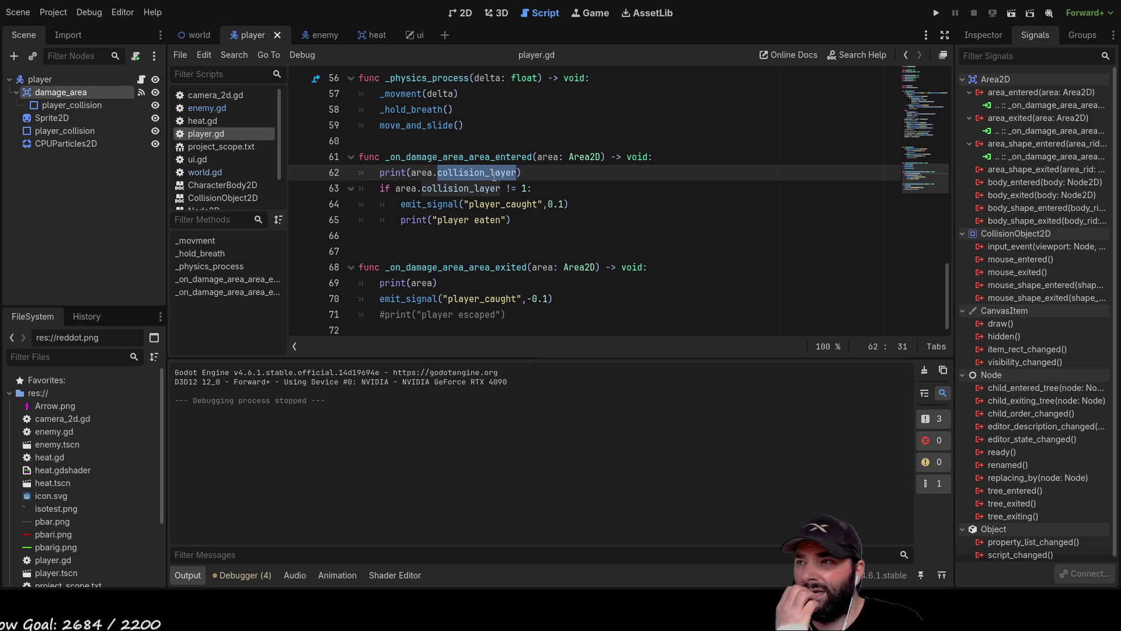
{"action": "left_click", "coordinate": [43, 83]}
{"action": "left_click", "coordinate": [985, 35]}
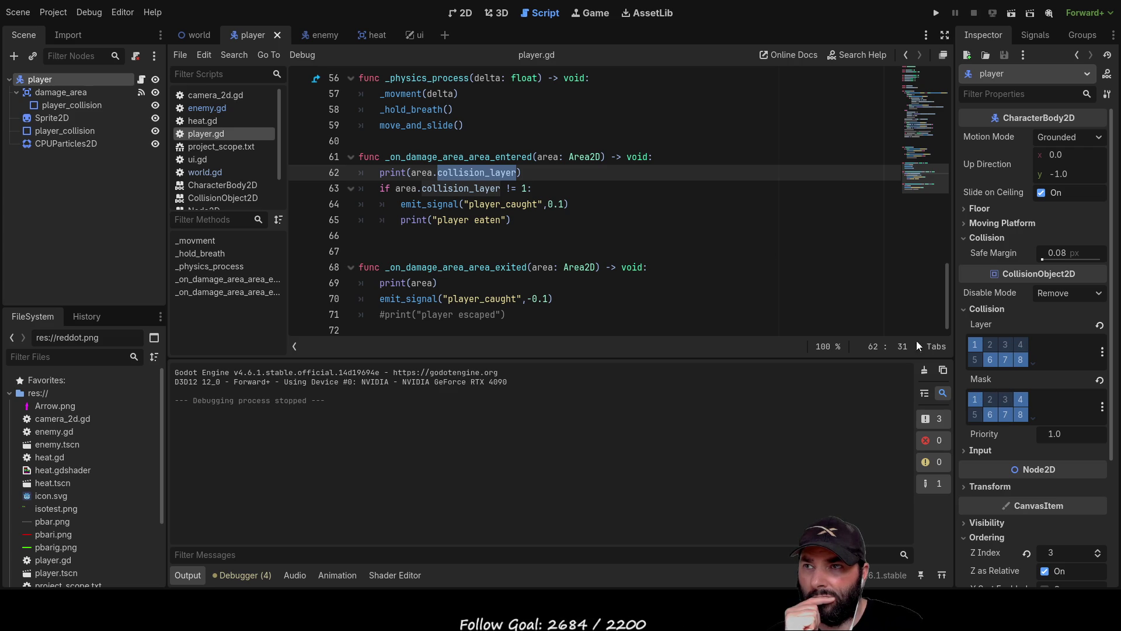
Enable layer 4 on the player body's collision layer and run the project to test catching
{"action": "left_click", "coordinate": [492, 172]}
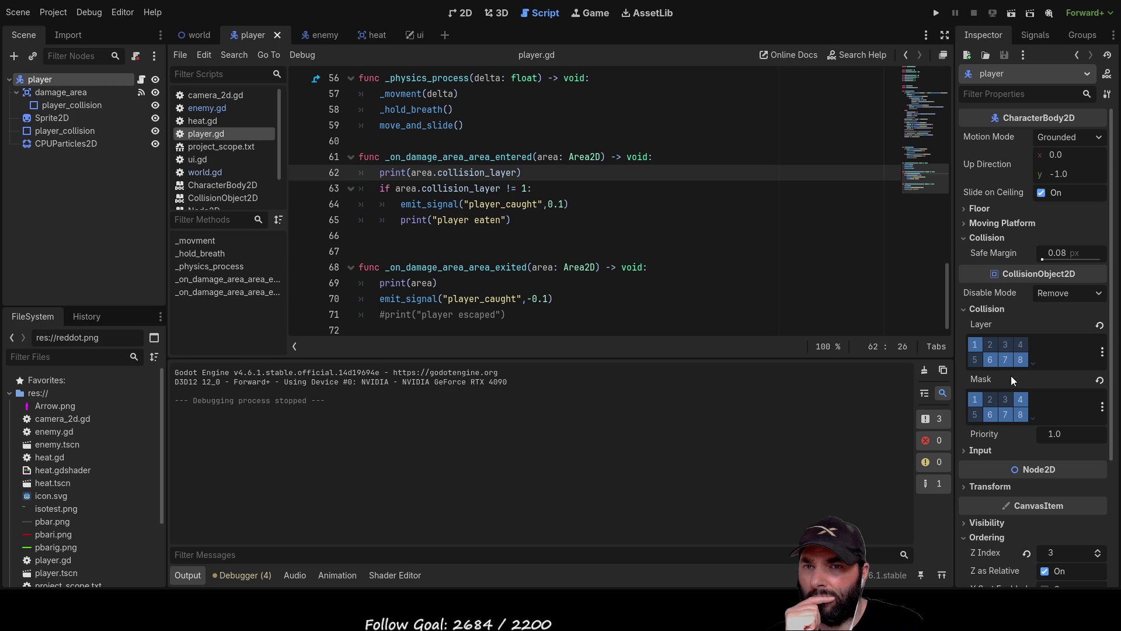
{"action": "left_click", "coordinate": [1021, 344]}
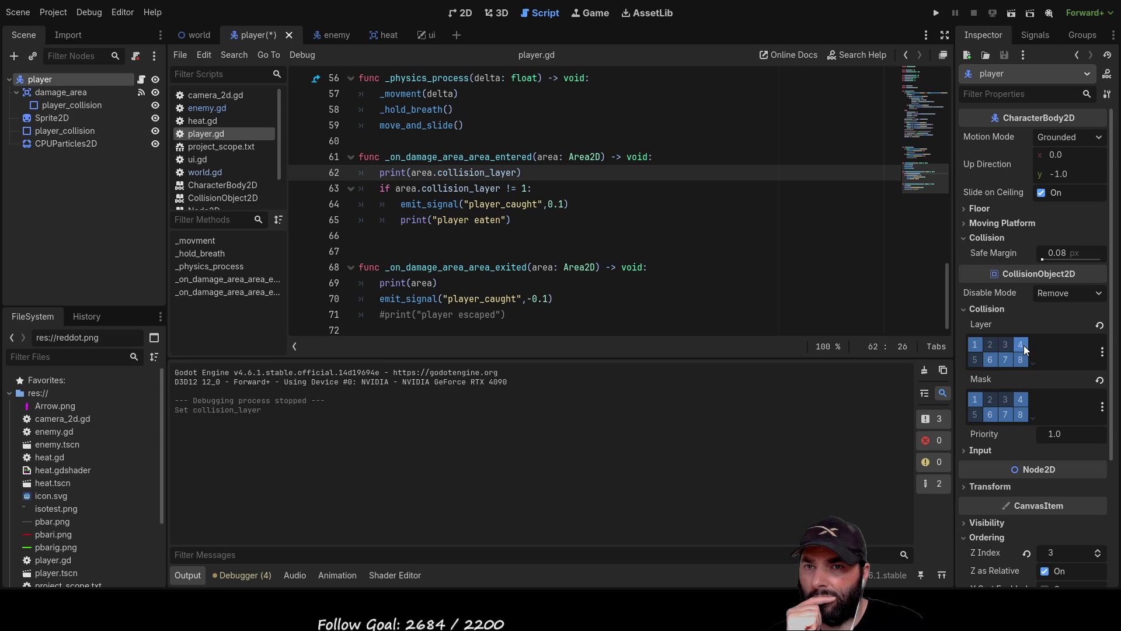
{"action": "left_click", "coordinate": [937, 12]}
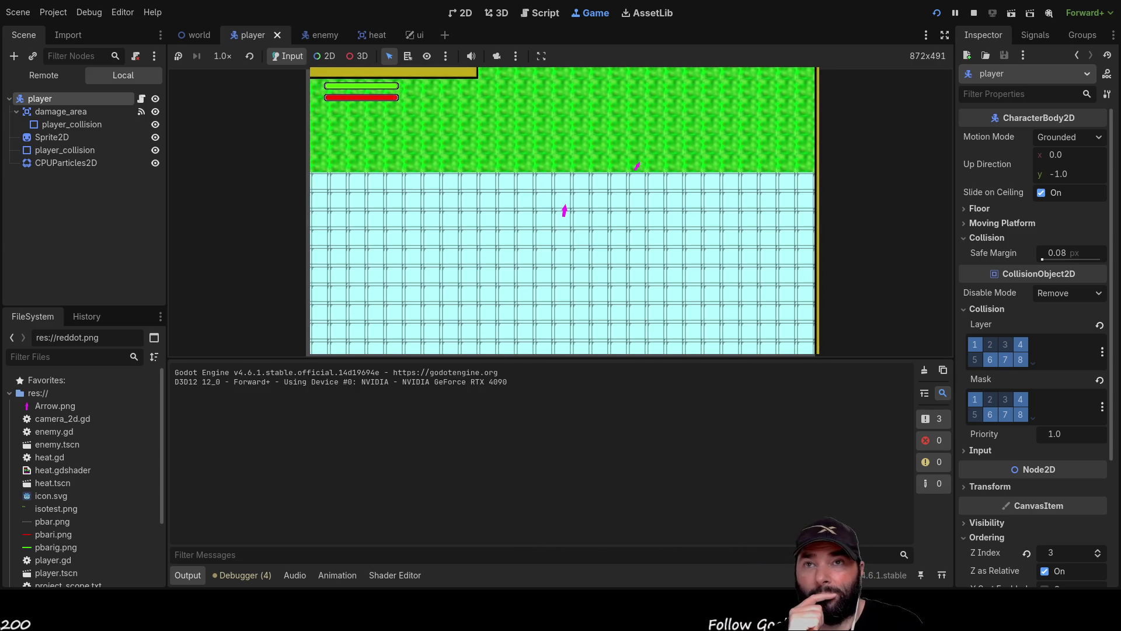
Stop the test run, turn collision layer 4 off on the player body, and save the scene
{"action": "left_click", "coordinate": [973, 13]}
{"action": "left_click", "coordinate": [1021, 344]}
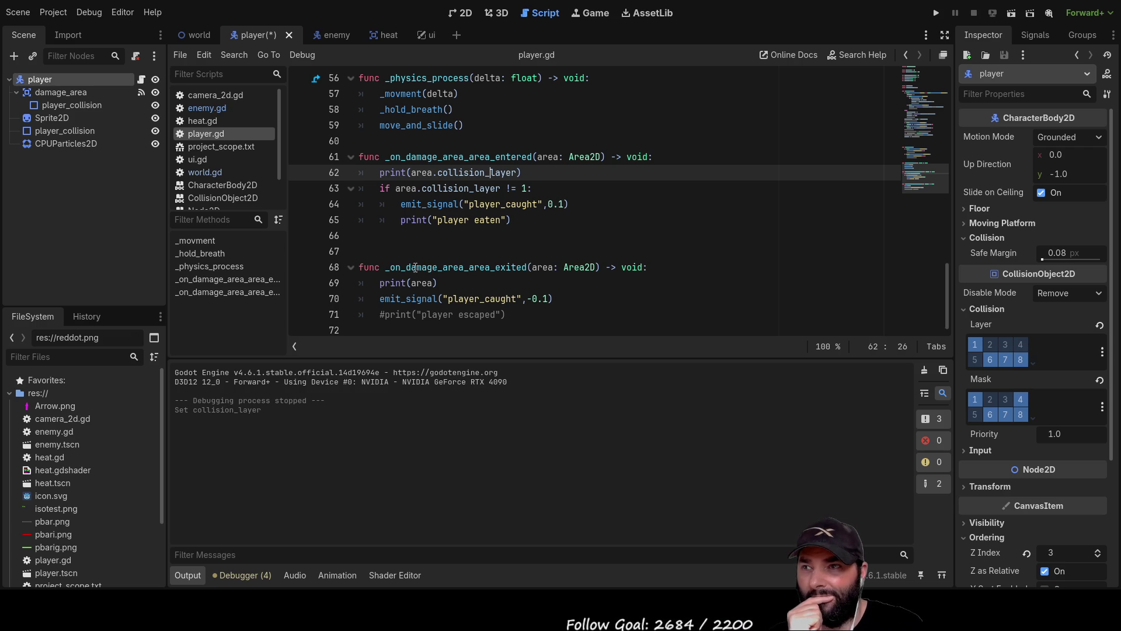
{"action": "scroll", "coordinate": [514, 247], "scroll_direction": "up", "scroll_amount": 1}
{"action": "scroll", "coordinate": [513, 246], "scroll_direction": "down", "scroll_amount": 1}
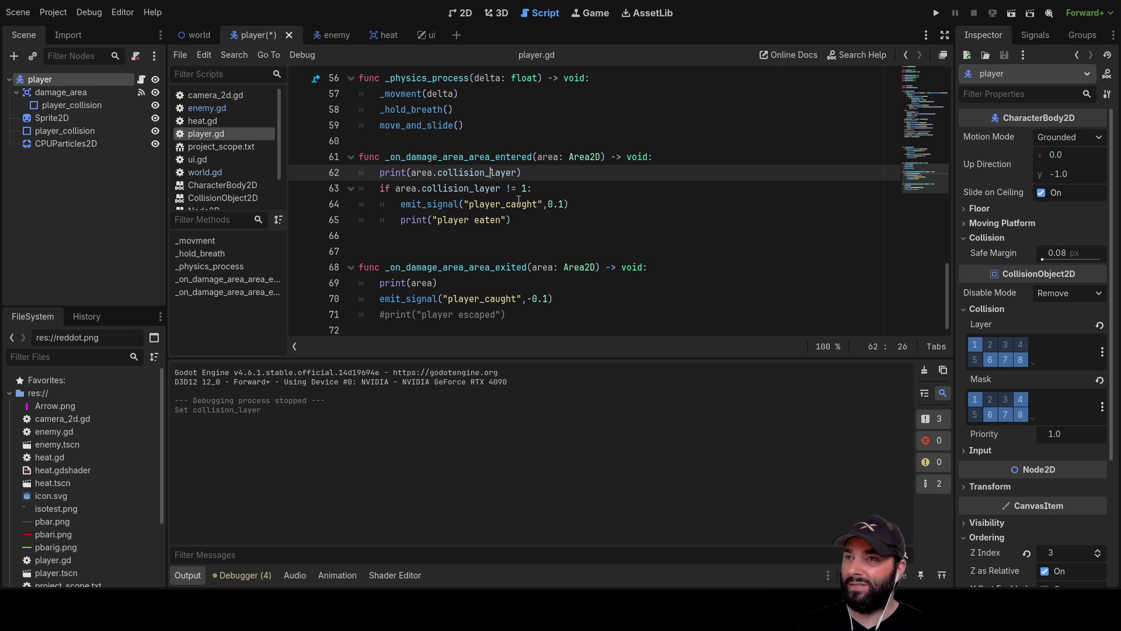
{"action": "key", "text": "ctrl+s"}
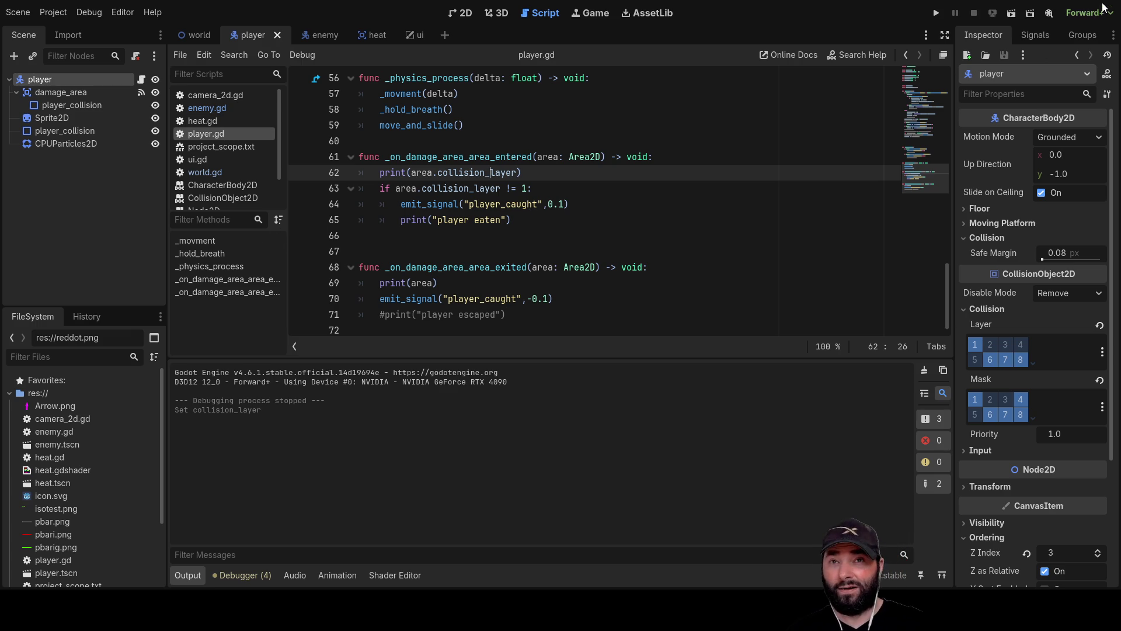